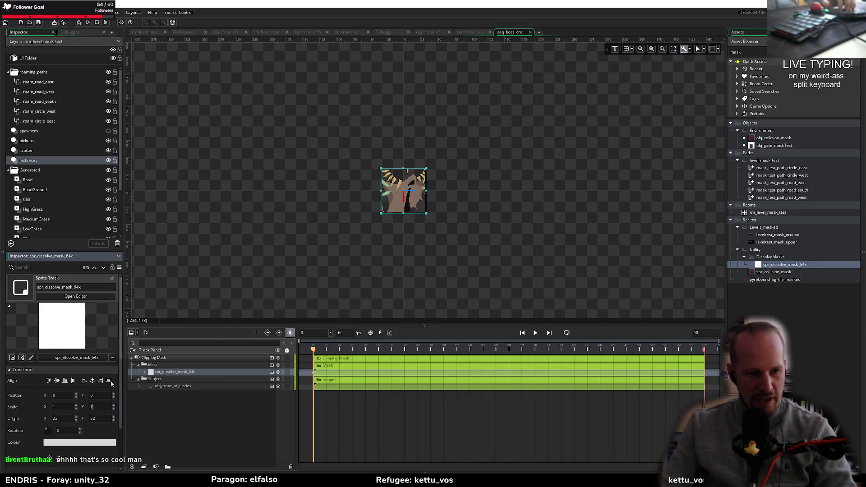
Step: Set the dissolve mask's origin to 0,0 and drag it to -64,-64 over the boss's upper left
{"action": "key", "text": "Tab"}
{"action": "type", "text": "0"}
{"action": "key", "text": "Tab"}
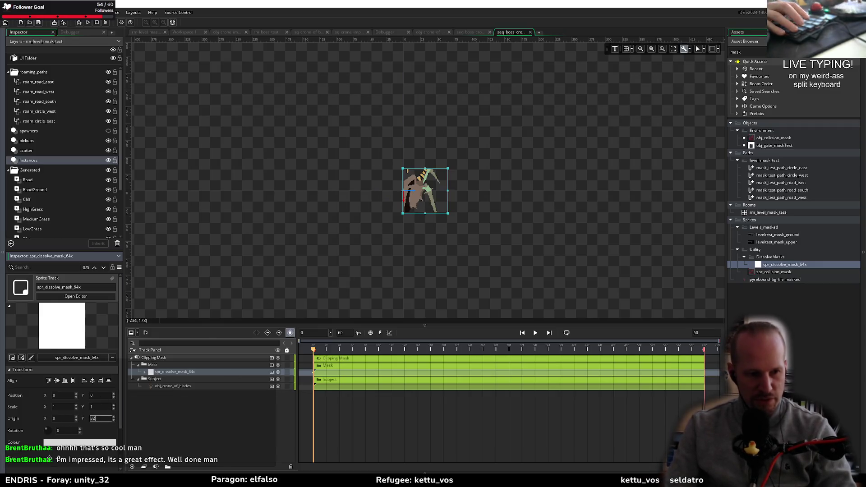
{"action": "type", "text": "0"}
{"action": "mouse_move", "coordinate": [433, 221]}
{"action": "left_mouse_down"}
{"action": "mouse_move", "coordinate": [380, 176]}
{"action": "mouse_move", "coordinate": [431, 165]}
{"action": "mouse_move", "coordinate": [363, 154]}
{"action": "mouse_move", "coordinate": [381, 173]}
{"action": "mouse_move", "coordinate": [361, 145]}
{"action": "mouse_move", "coordinate": [389, 176]}
{"action": "left_mouse_up"}
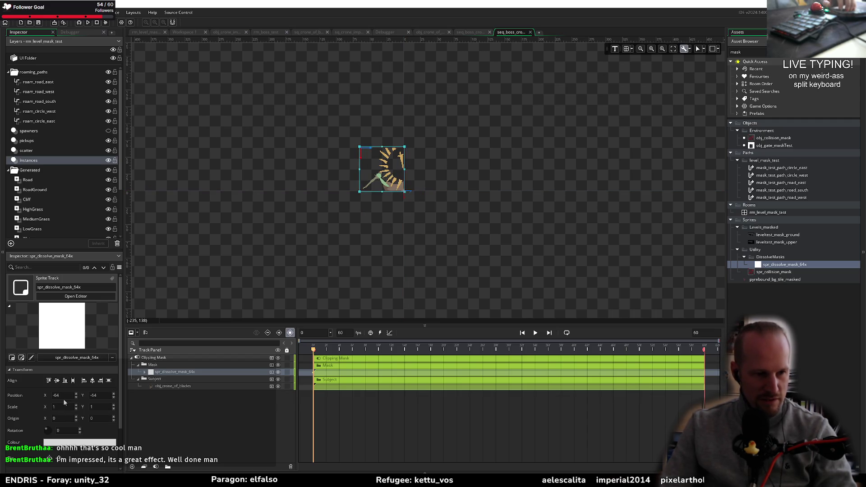
{"action": "left_click", "coordinate": [198, 372], "text": "ctrl"}
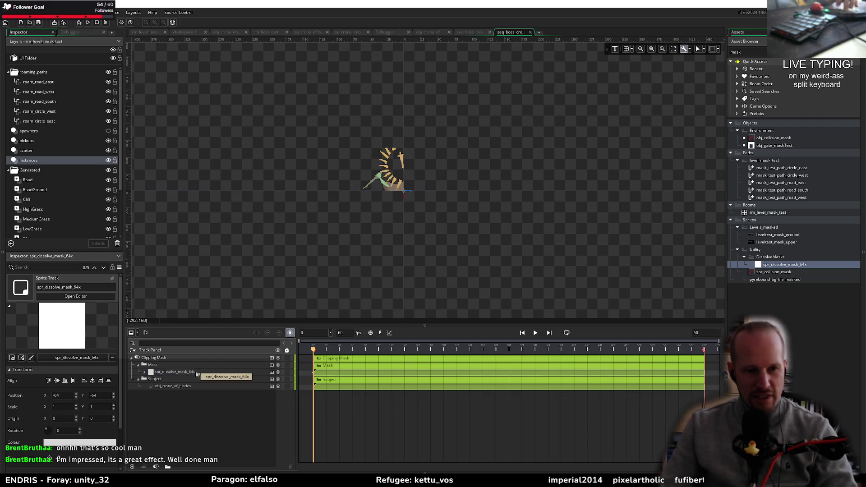
Step: Duplicate the spr_dissolve_mask_64x track into four copies arranged in a 2×2 grid
{"action": "left_click", "coordinate": [178, 372]}
{"action": "key", "text": "ctrl+d"}
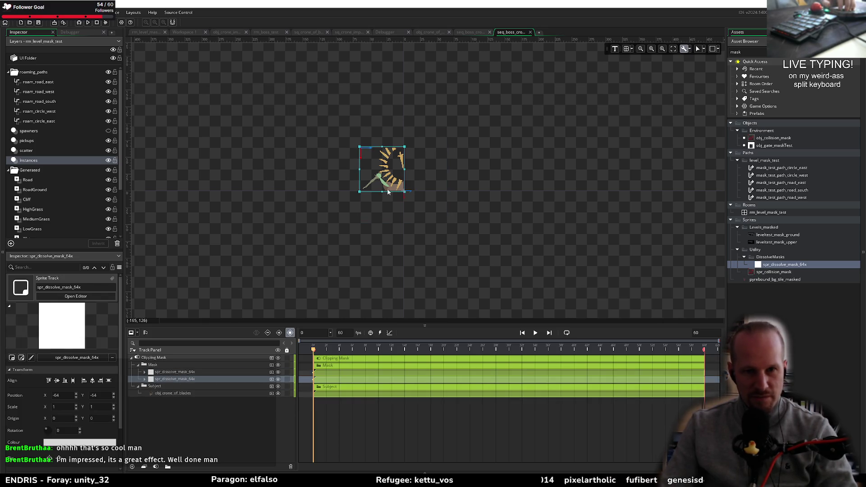
{"action": "left_click_drag", "start_coordinate": [428, 175], "coordinate": [438, 177]}
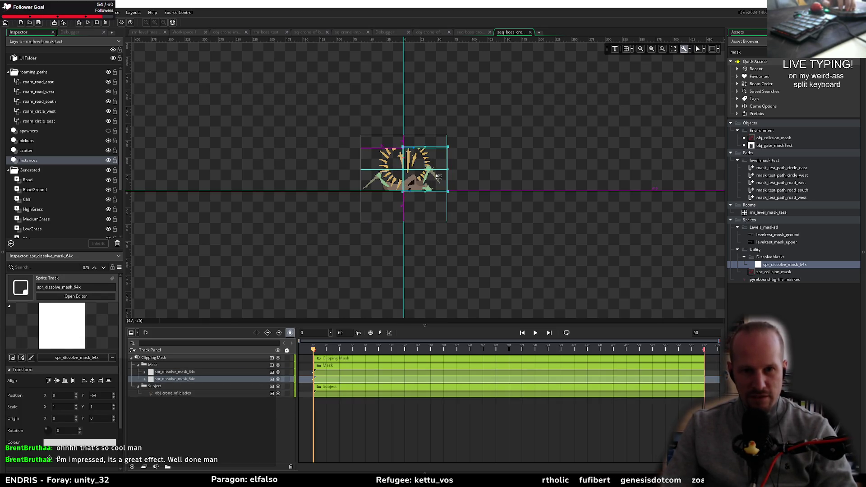
{"action": "left_click", "coordinate": [177, 372], "text": "shift"}
{"action": "key", "text": "ctrl+d"}
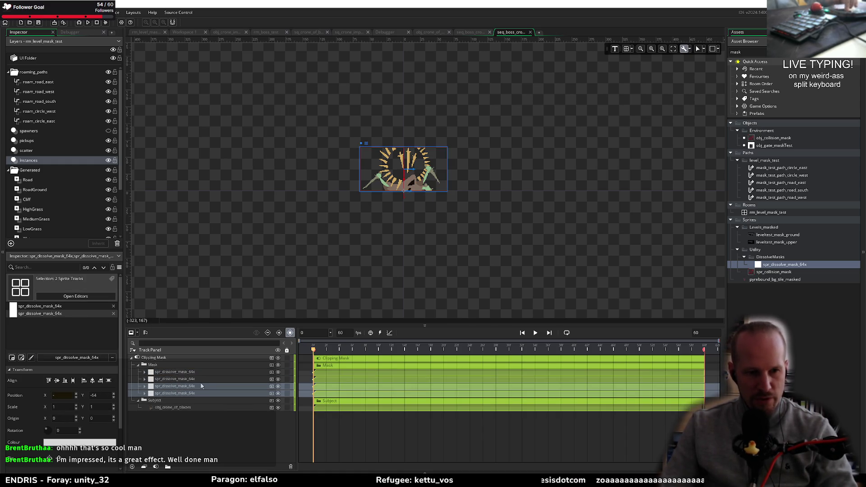
{"action": "left_click_drag", "start_coordinate": [433, 176], "coordinate": [432, 221]}
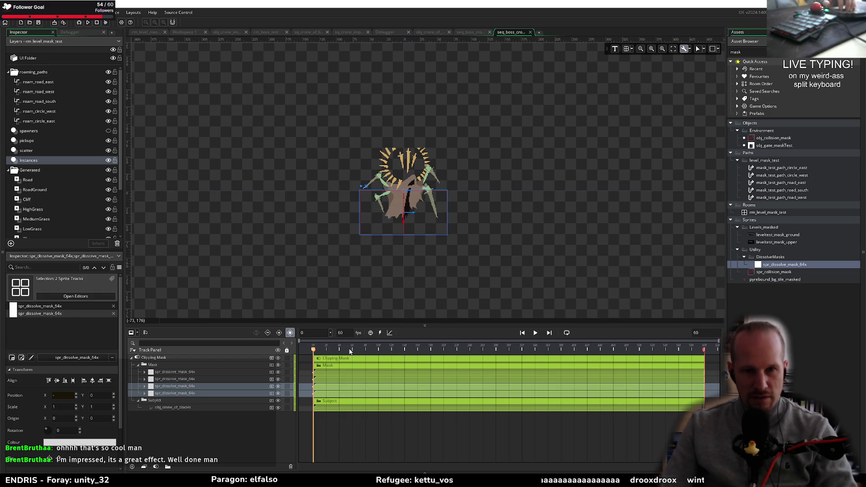
Step: Preview the dissolve playback, rewind to frame 0, then select the Clipping Mask track
{"action": "key", "text": "space"}
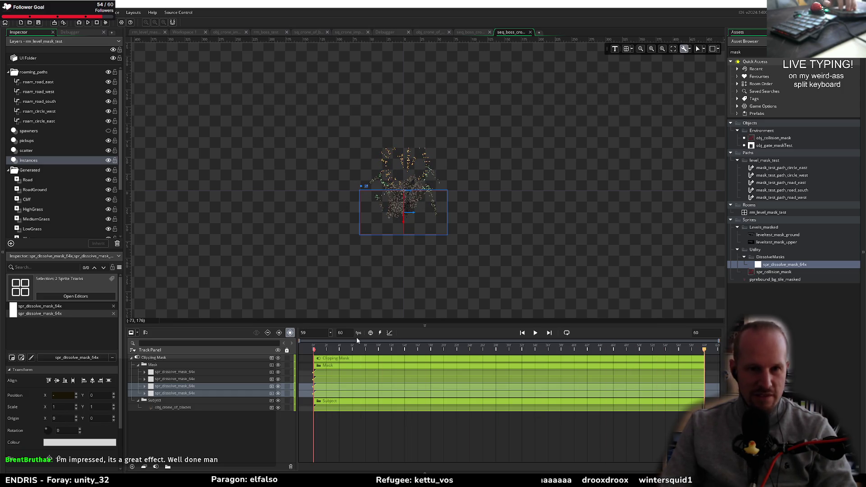
{"action": "key", "text": "space"}
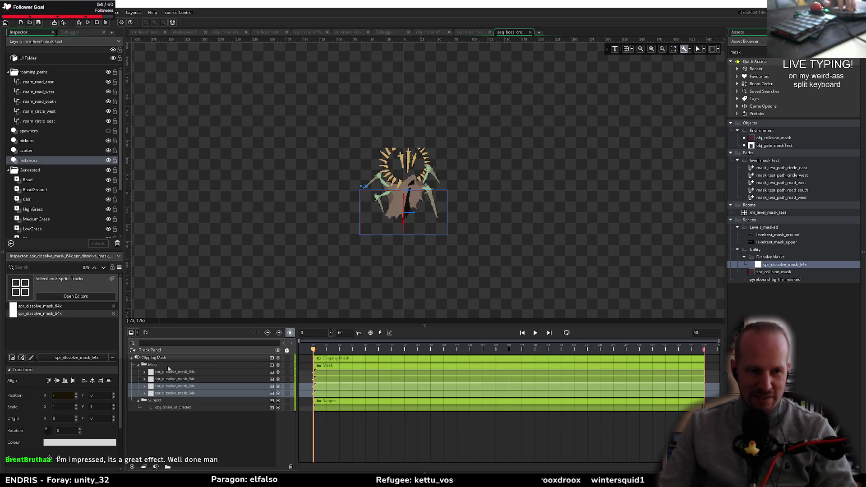
{"action": "left_click", "coordinate": [168, 372]}
{"action": "left_click", "coordinate": [175, 393], "text": "shift"}
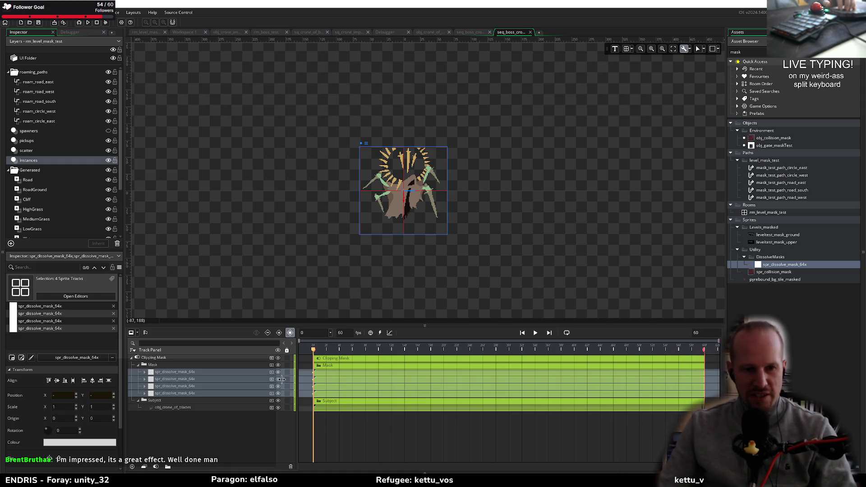
{"action": "left_click", "coordinate": [191, 373]}
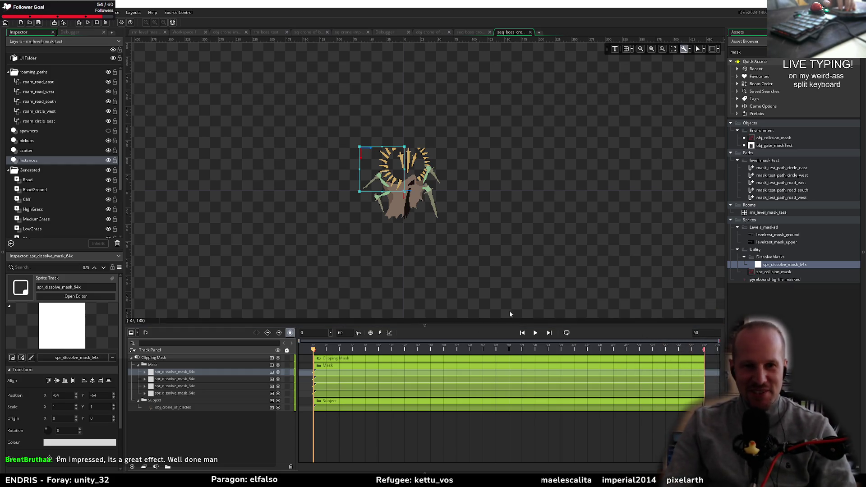
{"action": "left_click", "coordinate": [187, 368], "text": "ctrl"}
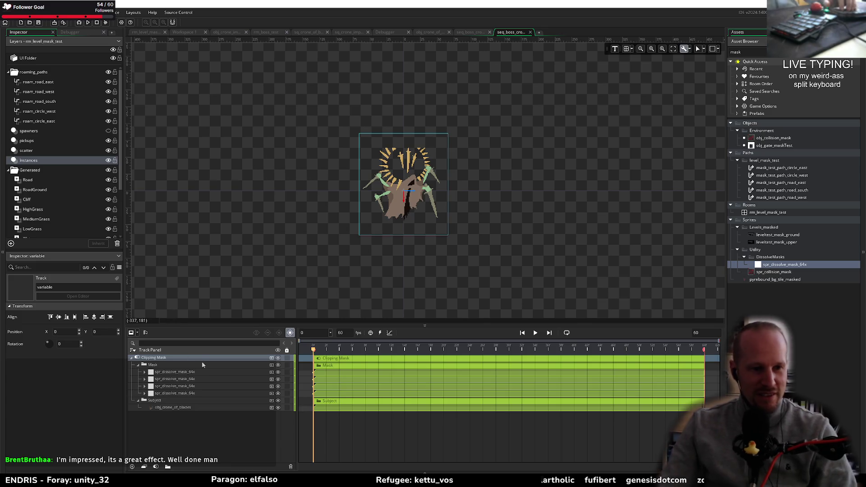
Step: Move the first mask tile up to Y -128 and duplicate it upward
{"action": "left_click", "coordinate": [189, 373]}
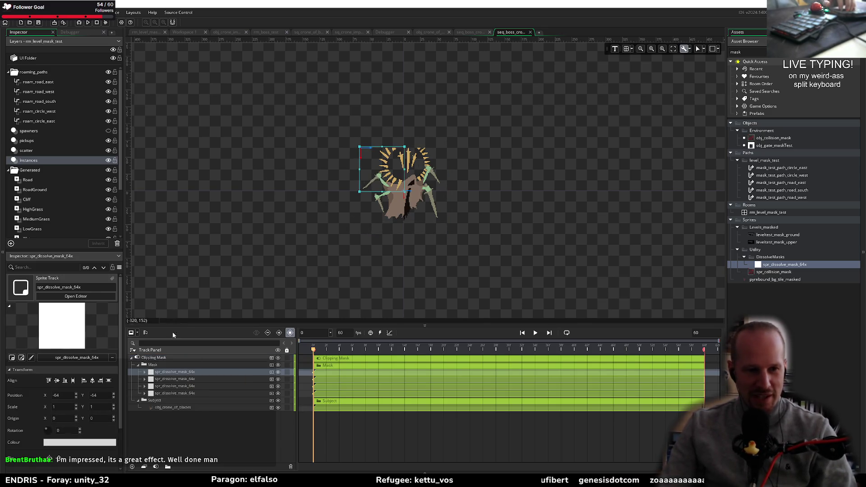
{"action": "left_click_drag", "start_coordinate": [386, 186], "coordinate": [386, 141]}
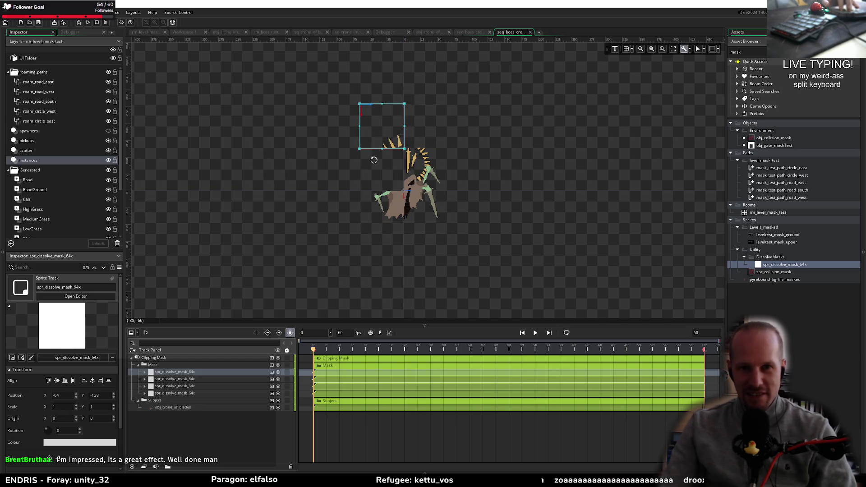
{"action": "key", "text": "ctrl+d"}
{"action": "mouse_move", "coordinate": [389, 175]}
{"action": "left_mouse_down"}
{"action": "mouse_move", "coordinate": [391, 119]}
{"action": "mouse_move", "coordinate": [413, 136]}
{"action": "mouse_move", "coordinate": [440, 136]}
{"action": "left_mouse_up"}
{"action": "key", "text": "ctrl+d"}
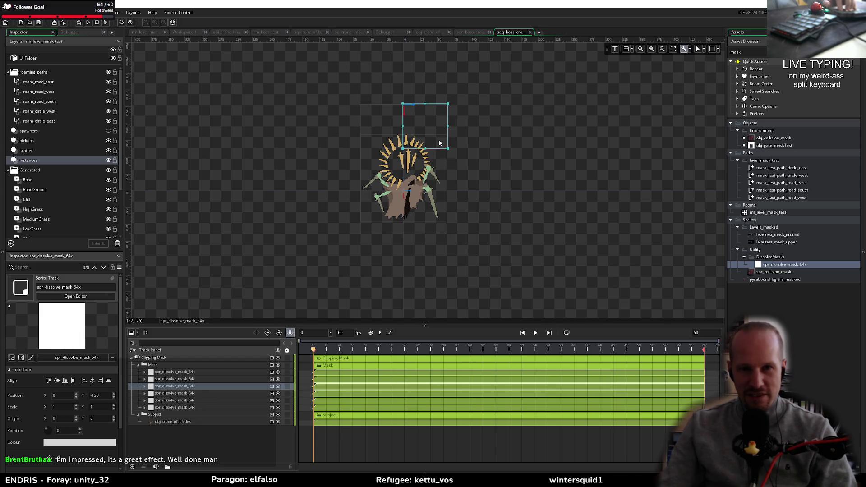
Step: Undo the surplus duplicated mask tracks and place a new top-row tile at X 0
{"action": "left_click", "coordinate": [442, 176], "text": "shift"}
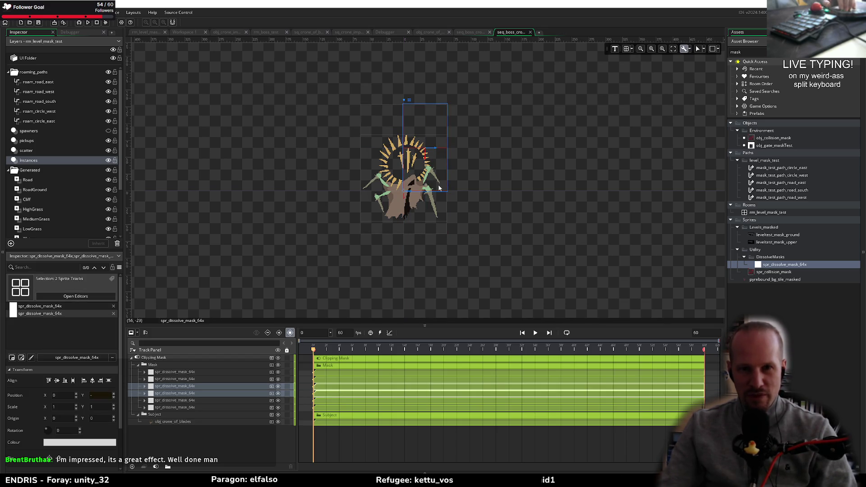
{"action": "key", "text": "ctrl+d"}
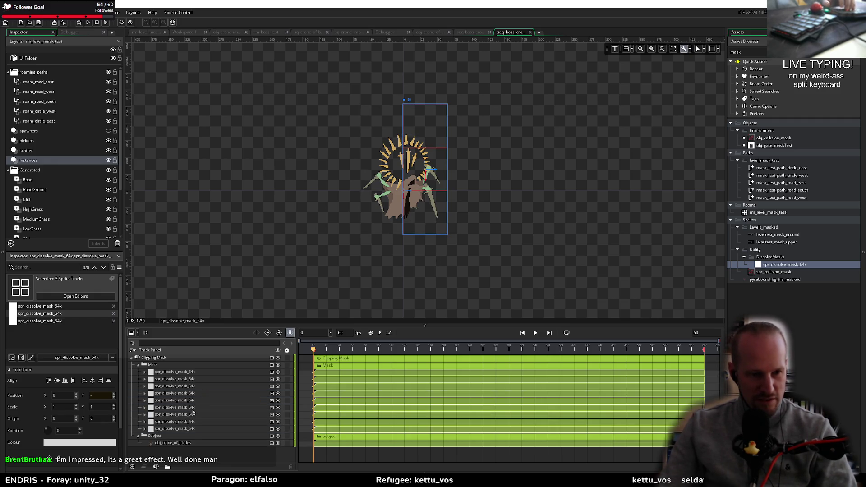
{"action": "left_click", "coordinate": [195, 395]}
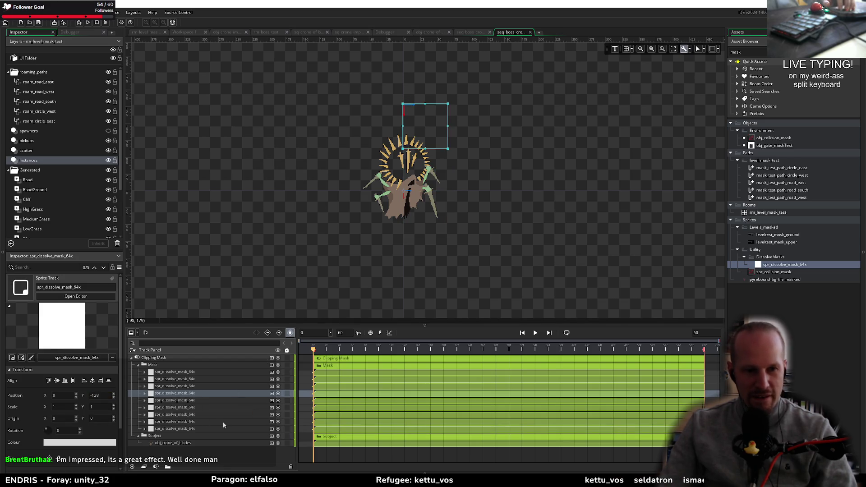
{"action": "left_click", "coordinate": [198, 372]}
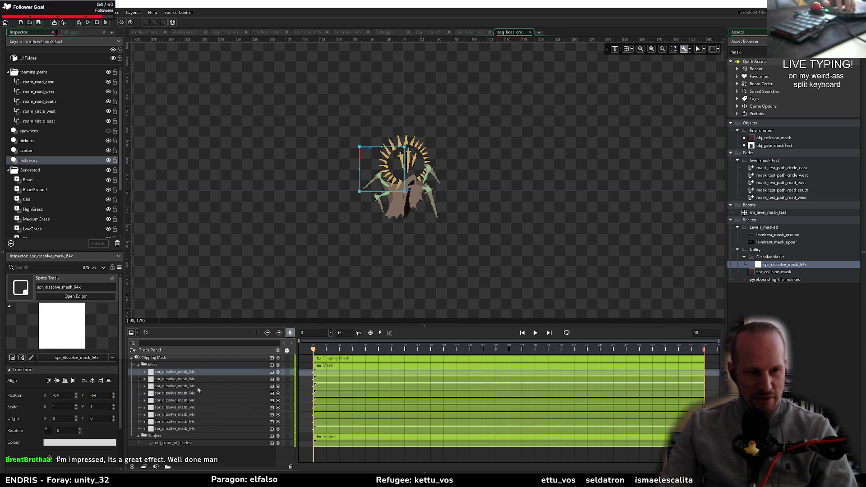
{"action": "key", "text": "ctrl+z"}
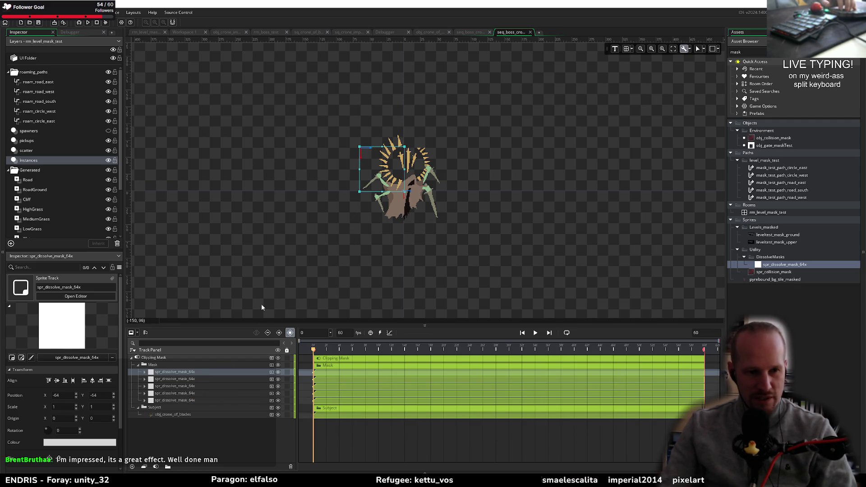
{"action": "left_click", "coordinate": [194, 380]}
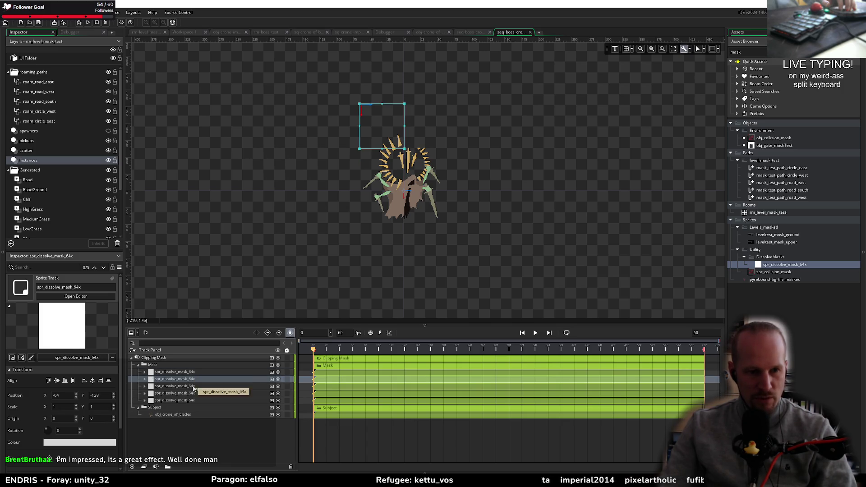
{"action": "key", "text": "ctrl+d"}
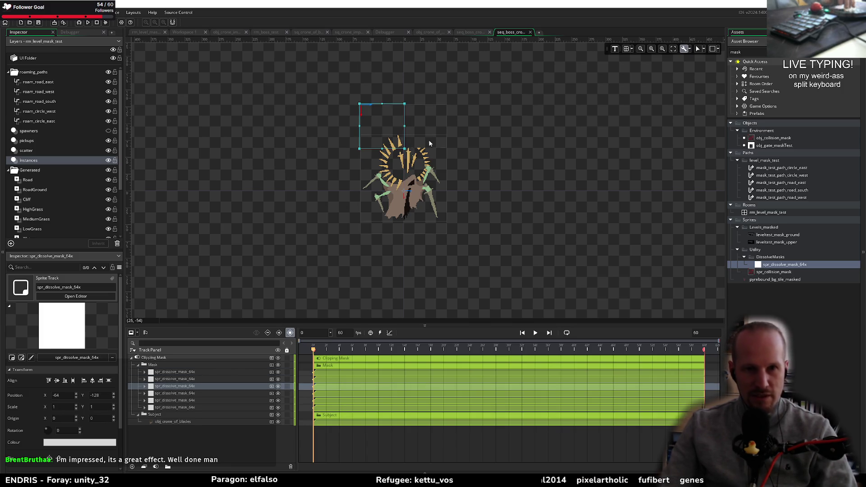
{"action": "left_click_drag", "start_coordinate": [393, 133], "coordinate": [437, 133]}
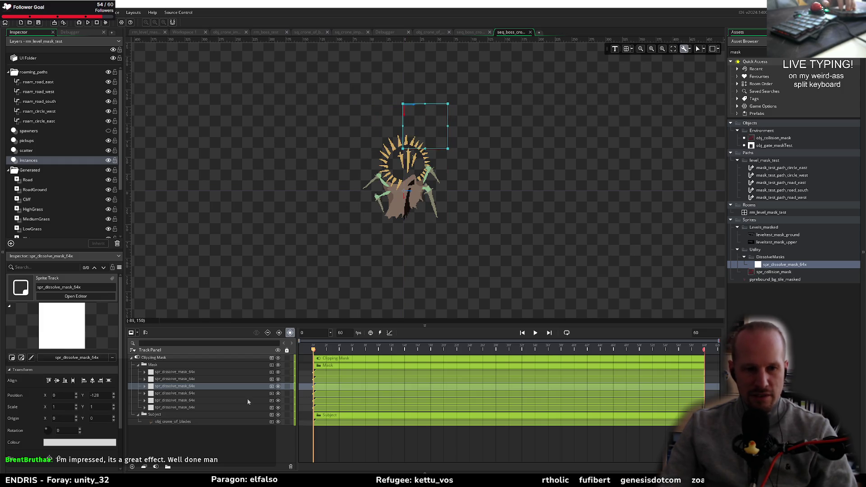
Step: Multi-select three mask tracks, including the third and sixth tiles
{"action": "left_click", "coordinate": [444, 169]}
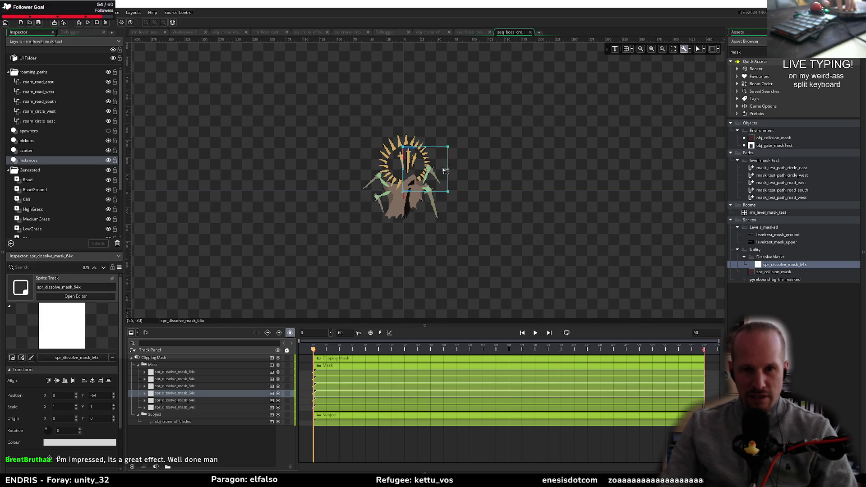
{"action": "left_click", "coordinate": [445, 137]}
{"action": "left_click", "coordinate": [442, 158]}
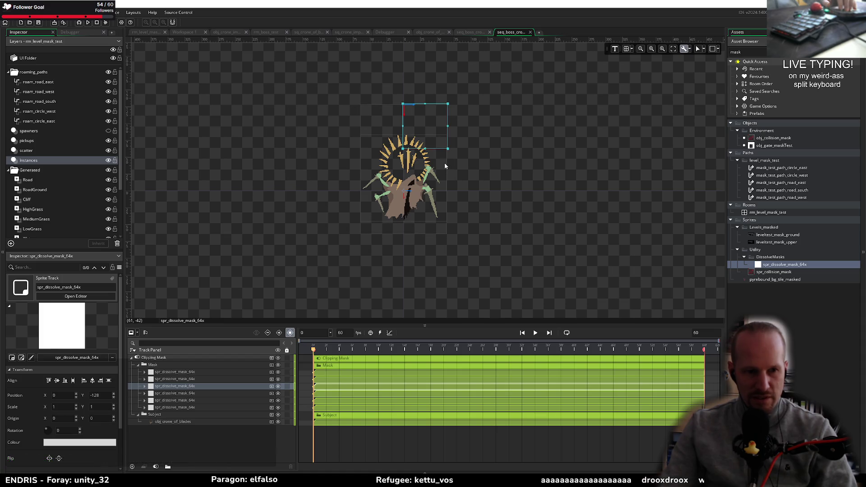
{"action": "left_click", "coordinate": [444, 163], "text": "shift"}
{"action": "left_click", "coordinate": [437, 211], "text": "shift"}
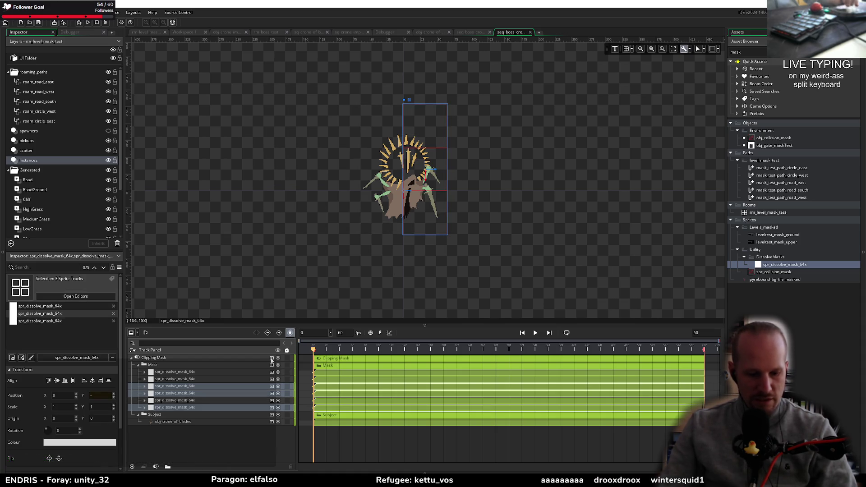
Step: Play the dissolve preview, then scrub the playhead from frame 23 back to frame 0
{"action": "right_click", "coordinate": [196, 389]}
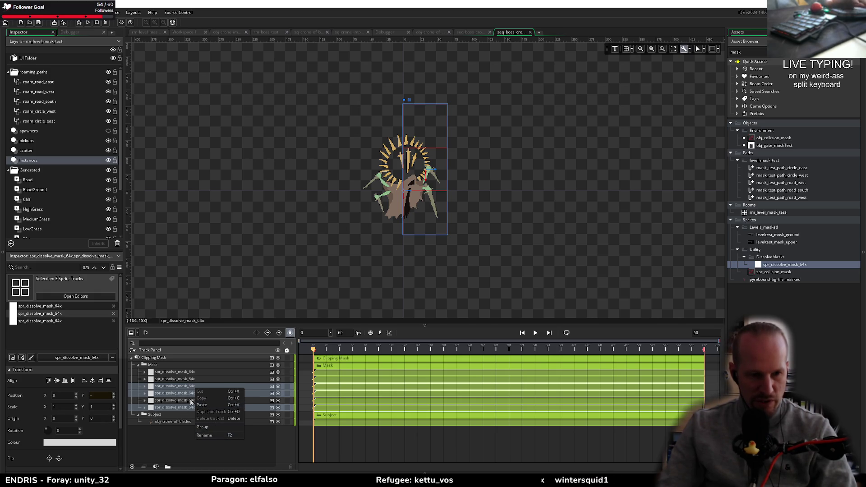
{"action": "right_click", "coordinate": [194, 388]}
{"action": "left_click", "coordinate": [462, 192]}
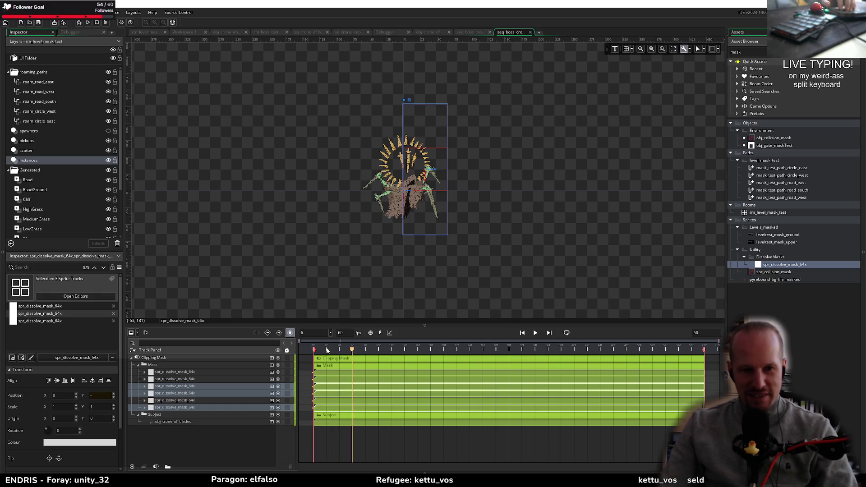
{"action": "key", "text": "space"}
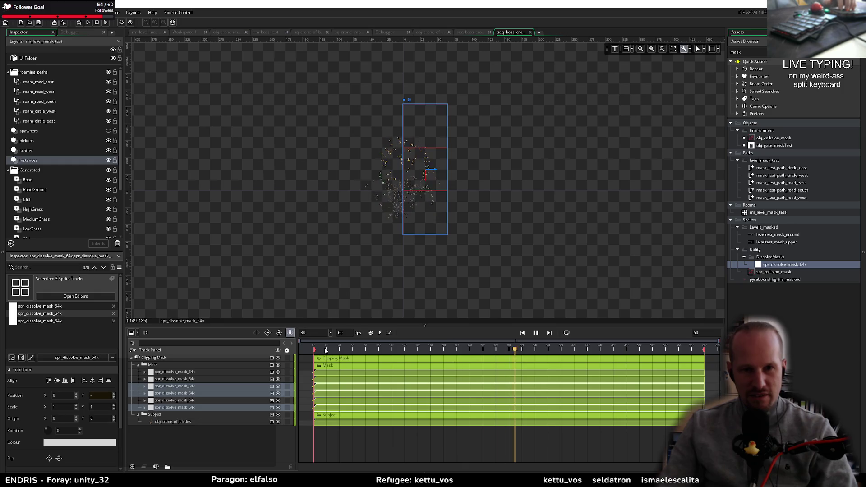
{"action": "left_click", "coordinate": [464, 348]}
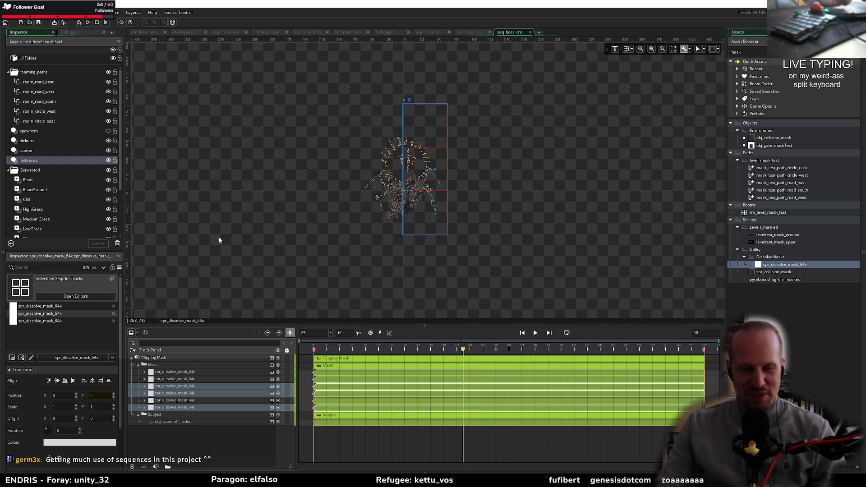
{"action": "left_click_drag", "start_coordinate": [463, 349], "coordinate": [306, 353]}
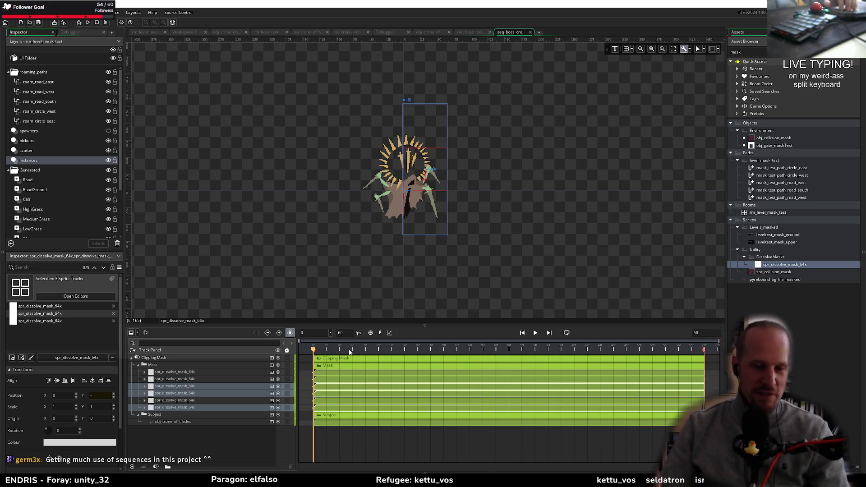
Step: Select all six spr_dissolve_mask_64x tracks and open the mask sprite's 64×64 noise animation
{"action": "left_click", "coordinate": [161, 372]}
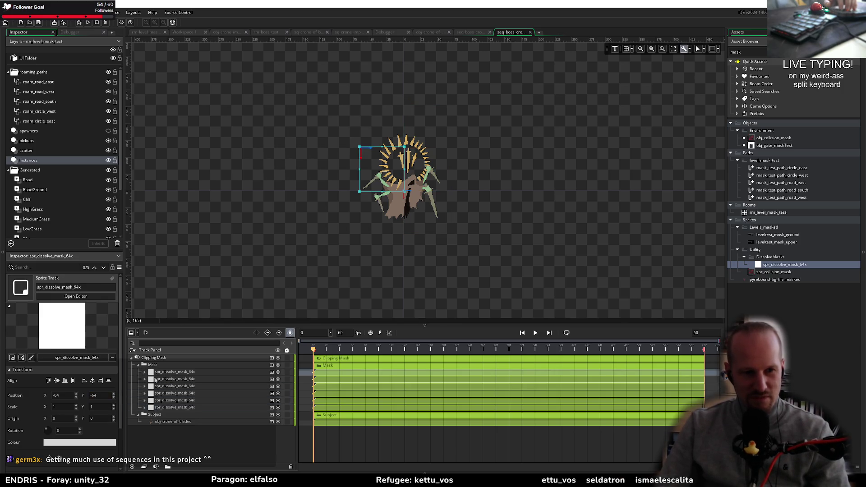
{"action": "left_click", "coordinate": [182, 408], "text": "shift"}
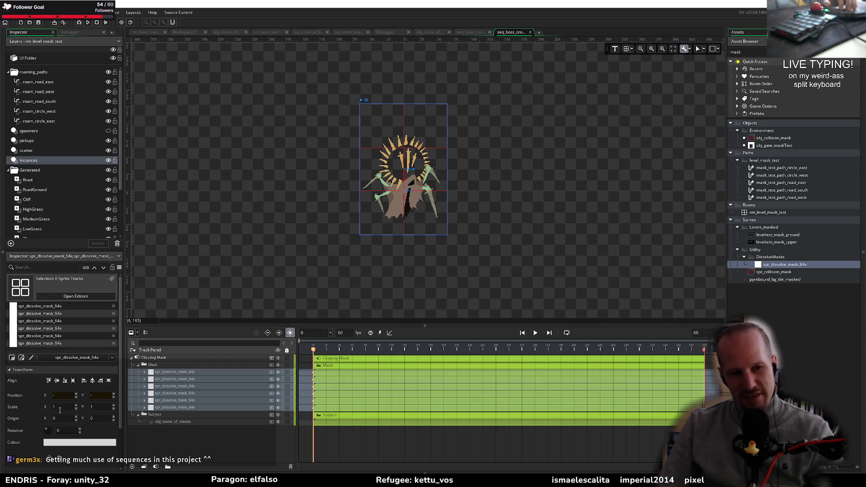
{"action": "scroll", "coordinate": [34, 437], "scroll_direction": "down", "scroll_amount": 1}
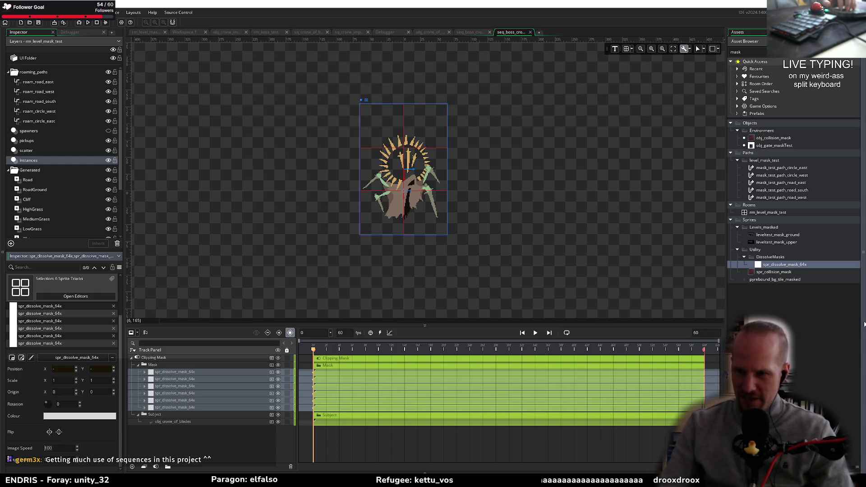
{"action": "double_click", "coordinate": [789, 264]}
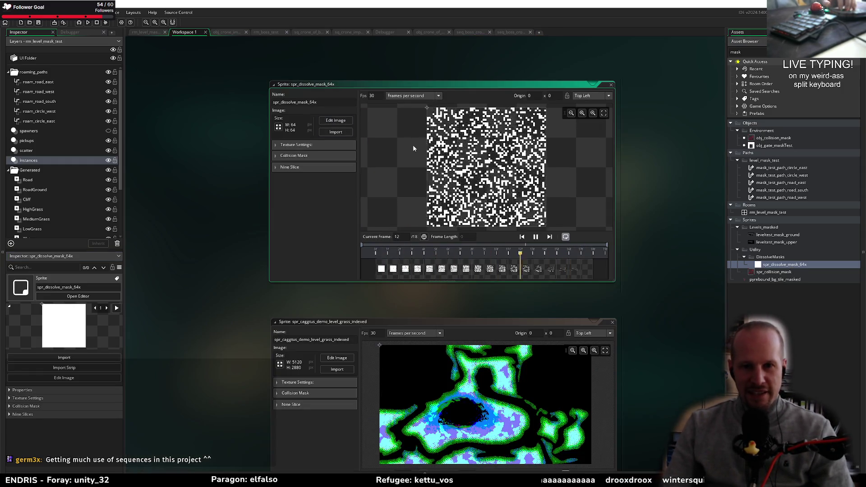
{"action": "left_click", "coordinate": [580, 255]}
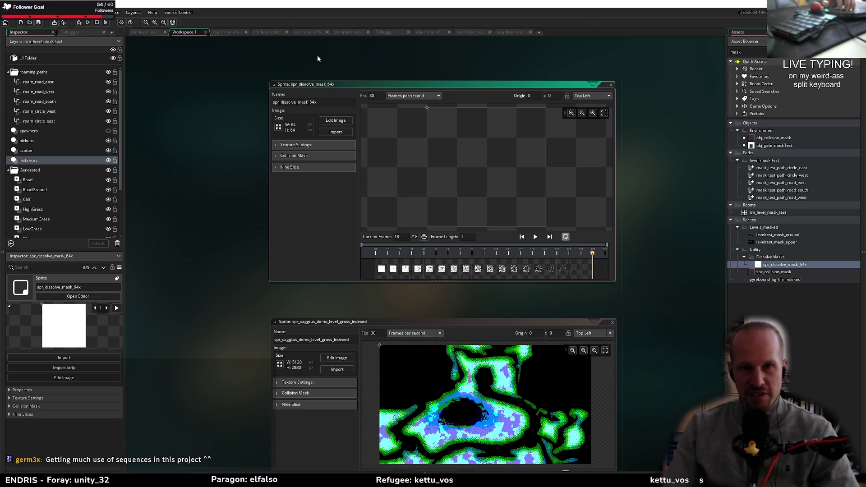
{"action": "left_click", "coordinate": [505, 32]}
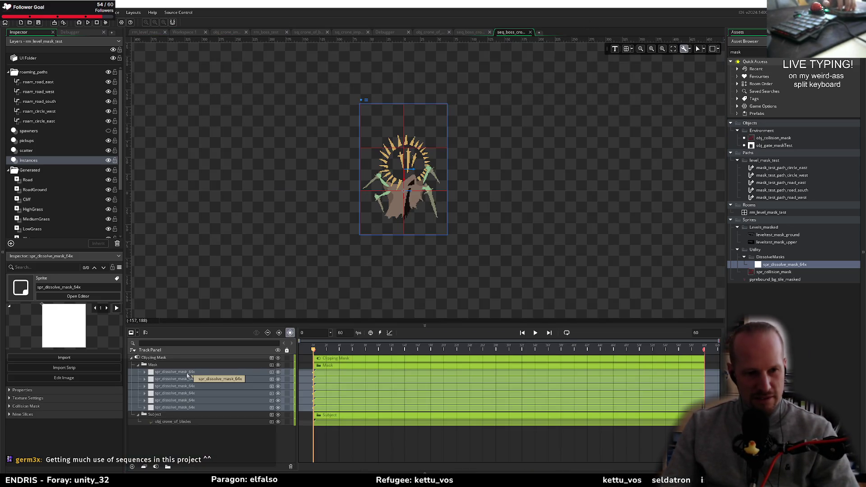
Step: Set Image Speed to 50 on all six mask tracks, then preview and rewind to frame 0
{"action": "left_click", "coordinate": [183, 401]}
{"action": "left_click", "coordinate": [194, 372]}
{"action": "left_click", "coordinate": [178, 407], "text": "shift"}
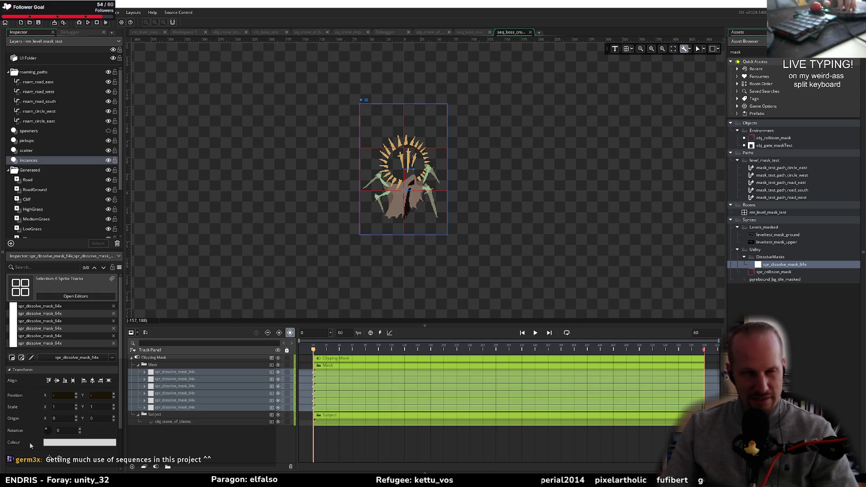
{"action": "scroll", "coordinate": [29, 440], "scroll_direction": "down", "scroll_amount": 1}
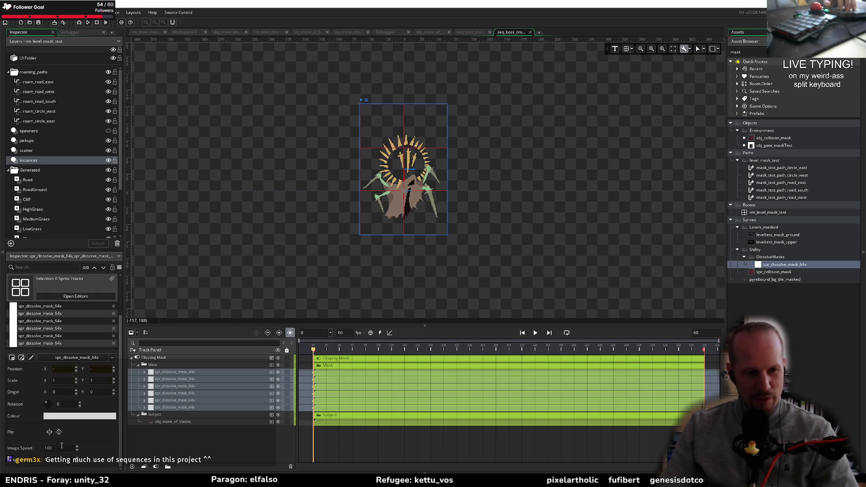
{"action": "double_click", "coordinate": [61, 447]}
{"action": "type", "text": "50"}
{"action": "key", "text": "Return"}
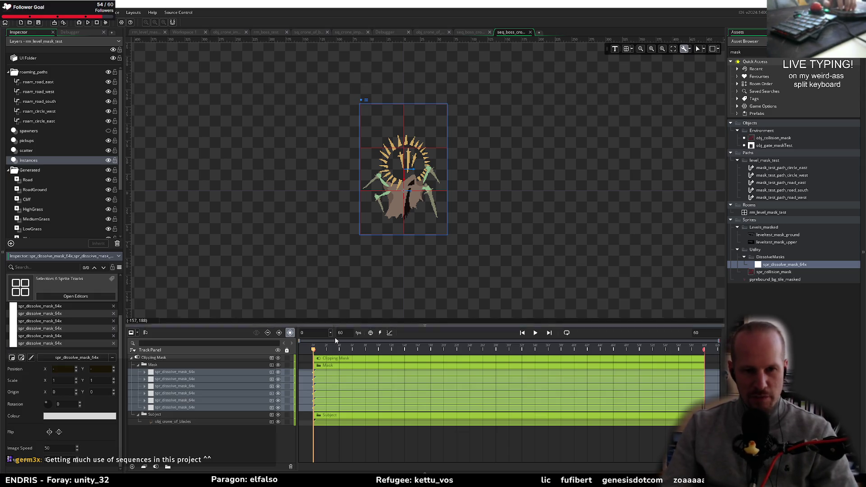
{"action": "key", "text": "space"}
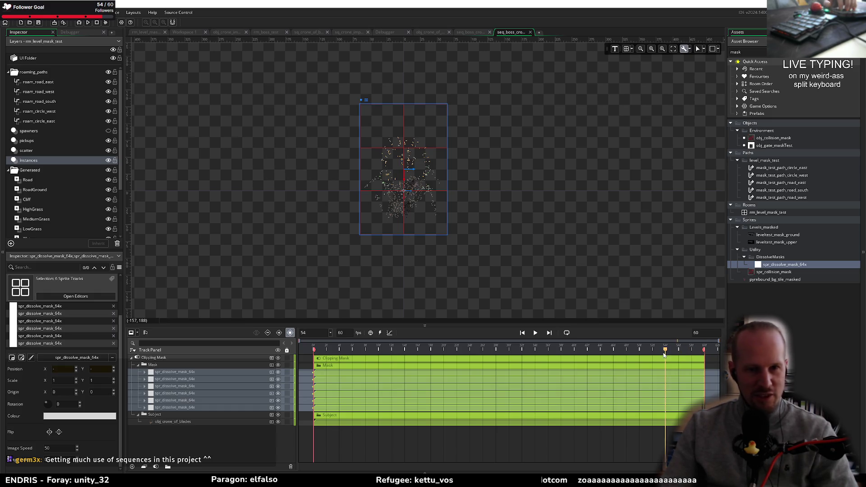
{"action": "left_click_drag", "start_coordinate": [694, 354], "coordinate": [313, 349]}
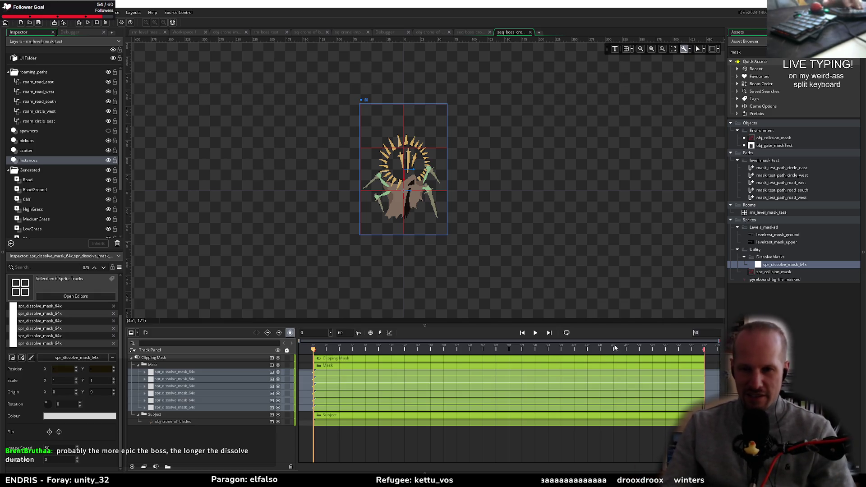
Step: Set the sequence length to 120 frames, then test-stretch a mask clip to frame 80 and undo
{"action": "type", "text": "120"}
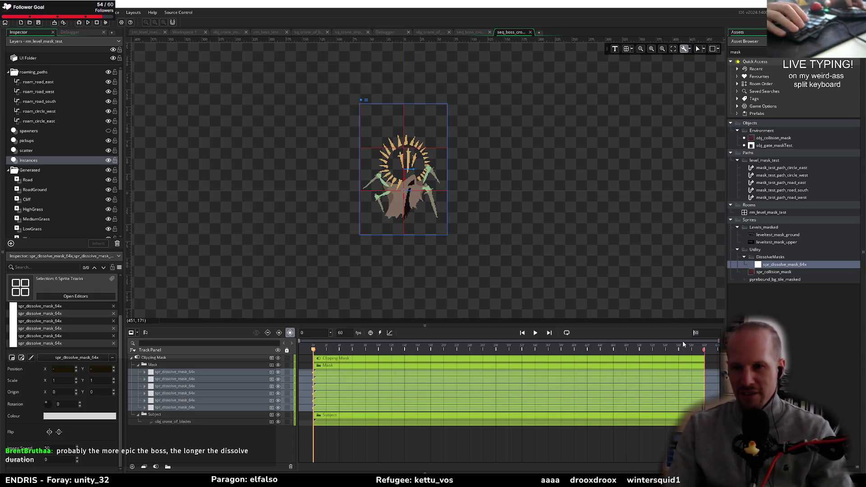
{"action": "key", "text": "Return"}
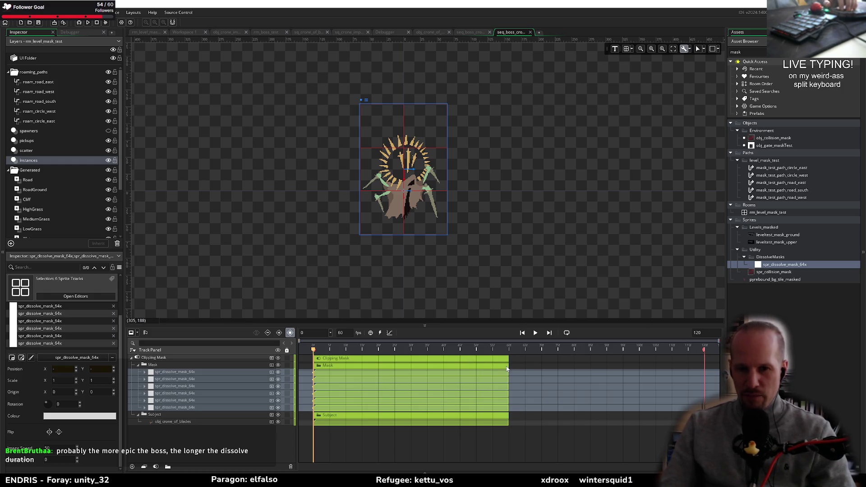
{"action": "mouse_move", "coordinate": [509, 375]}
{"action": "left_mouse_down"}
{"action": "mouse_move", "coordinate": [710, 375]}
{"action": "mouse_move", "coordinate": [509, 374]}
{"action": "left_mouse_up"}
{"action": "left_click", "coordinate": [145, 373]}
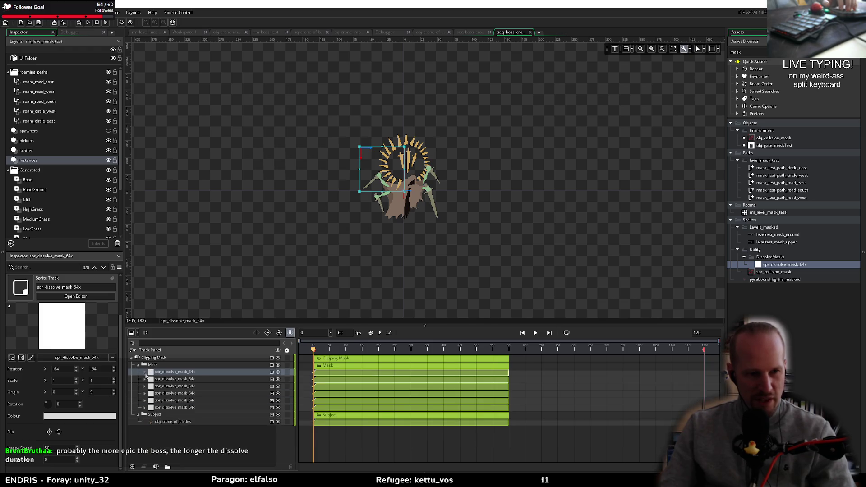
{"action": "left_click", "coordinate": [195, 408], "text": "shift"}
{"action": "left_click_drag", "start_coordinate": [510, 387], "coordinate": [576, 387]}
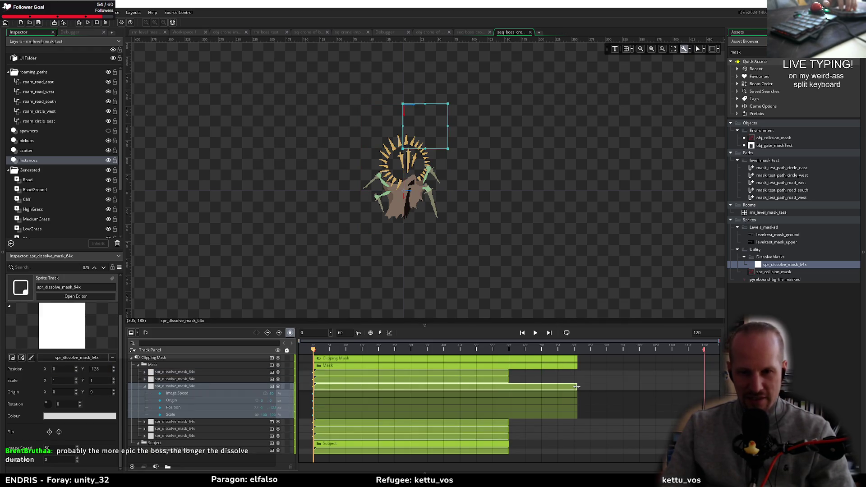
{"action": "key", "text": "ctrl+z"}
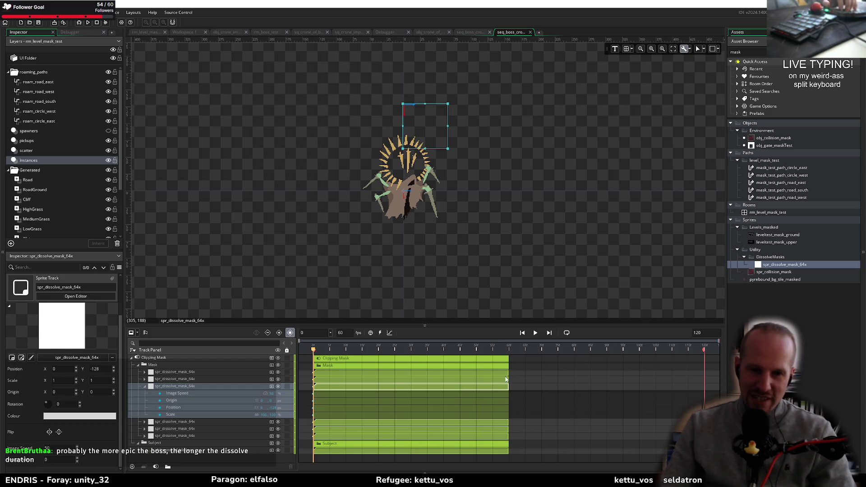
{"action": "key", "text": "ctrl+z"}
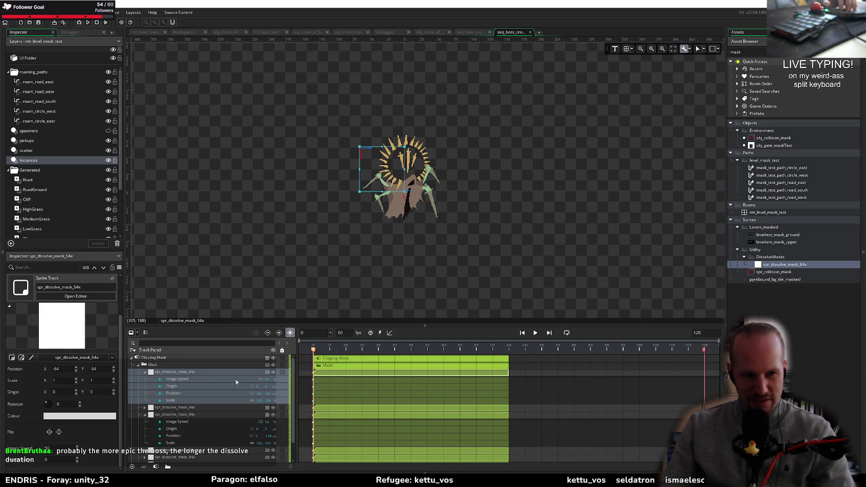
Step: Collapse the mask tracks and delete mask tracks two through six
{"action": "left_click", "coordinate": [145, 373]}
{"action": "left_click", "coordinate": [146, 387]}
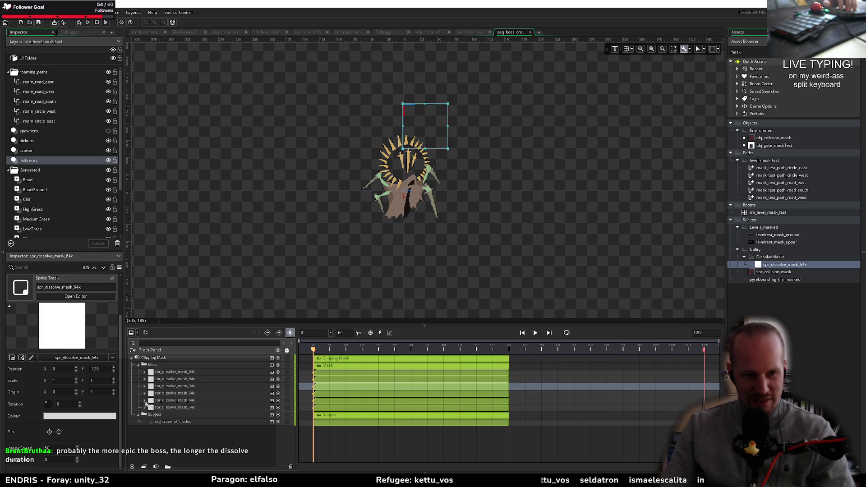
{"action": "left_click", "coordinate": [244, 372]}
{"action": "left_click", "coordinate": [232, 380]}
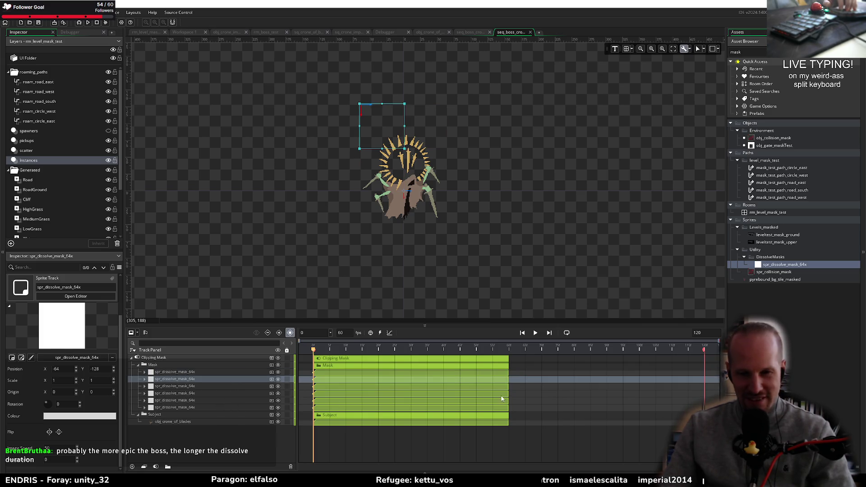
{"action": "left_click", "coordinate": [250, 407], "text": "shift"}
{"action": "key", "text": "Delete"}
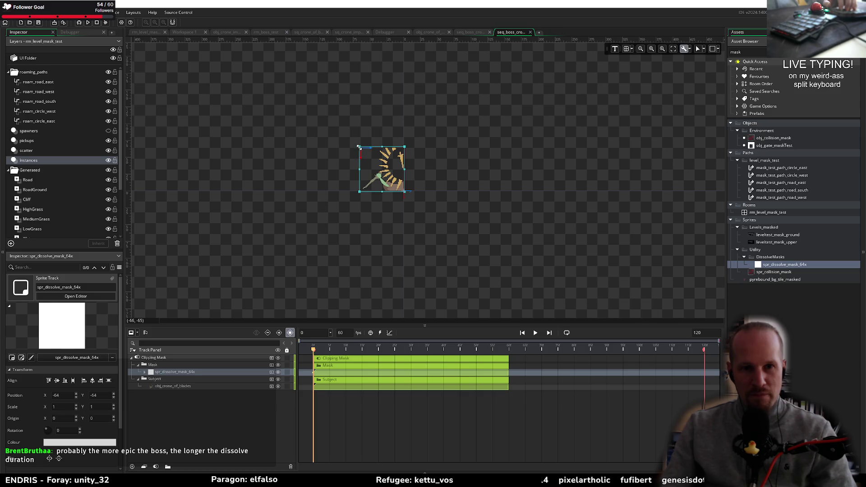
Step: Scale the remaining mask to 2×2 and place it at -64,-85 covering the whole crone
{"action": "left_click_drag", "start_coordinate": [358, 147], "coordinate": [328, 115]}
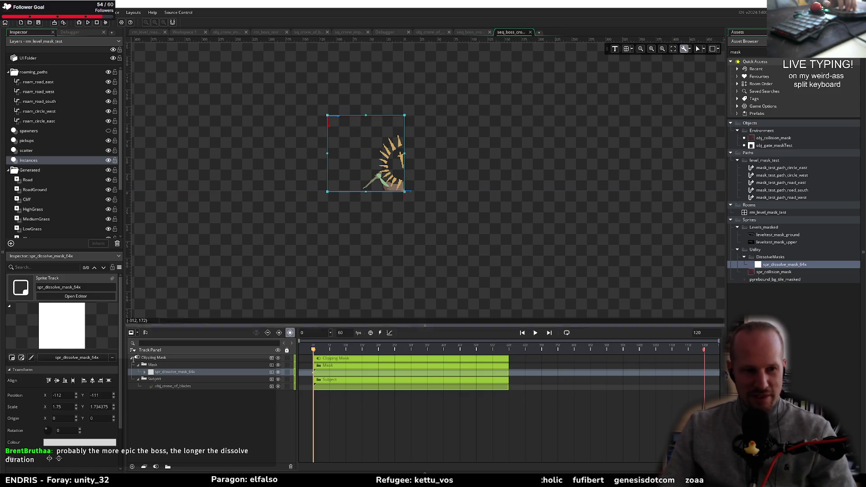
{"action": "double_click", "coordinate": [56, 406]}
{"action": "type", "text": "2"}
{"action": "left_click", "coordinate": [93, 406]}
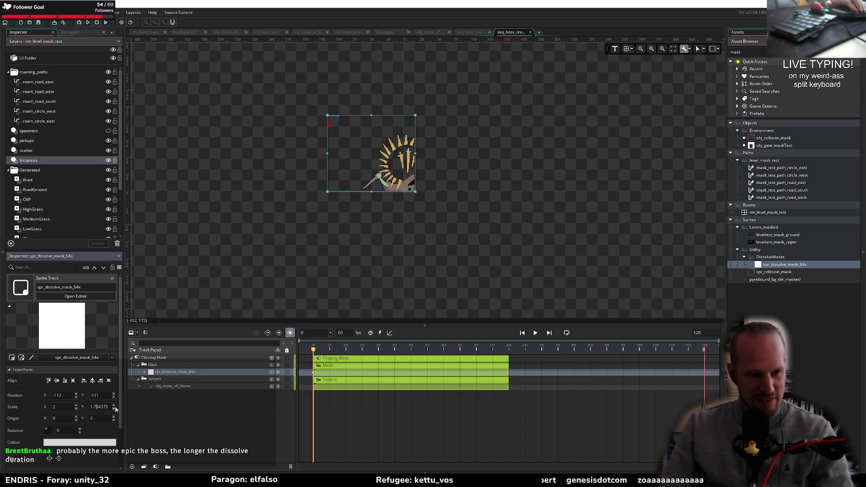
{"action": "type", "text": "2"}
{"action": "key", "text": "Return"}
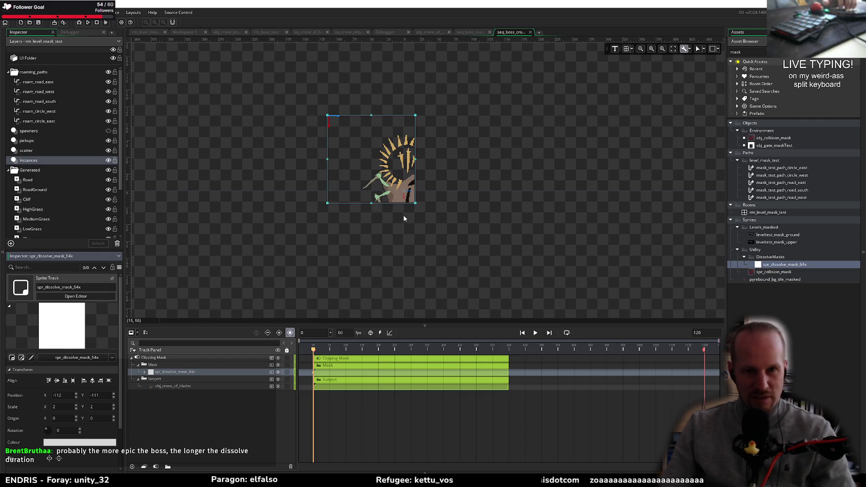
{"action": "left_click_drag", "start_coordinate": [402, 176], "coordinate": [434, 194]}
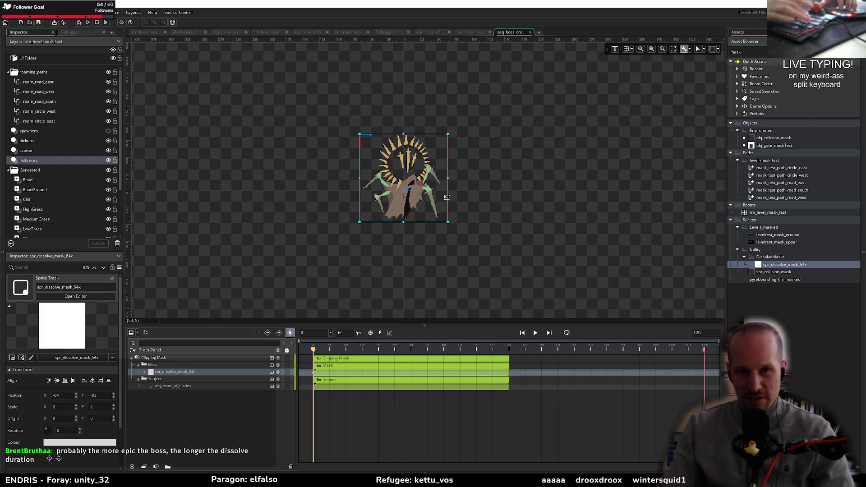
{"action": "key", "text": "Up"}
{"action": "key", "text": "Up"}
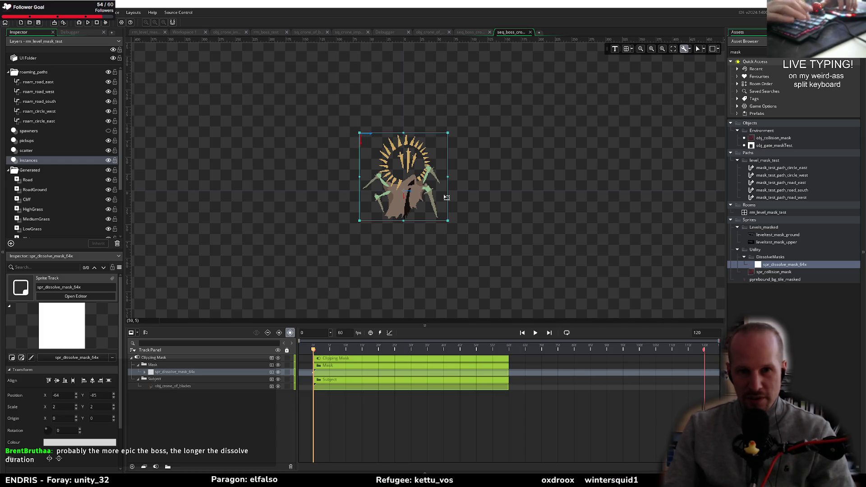
{"action": "left_click", "coordinate": [508, 372]}
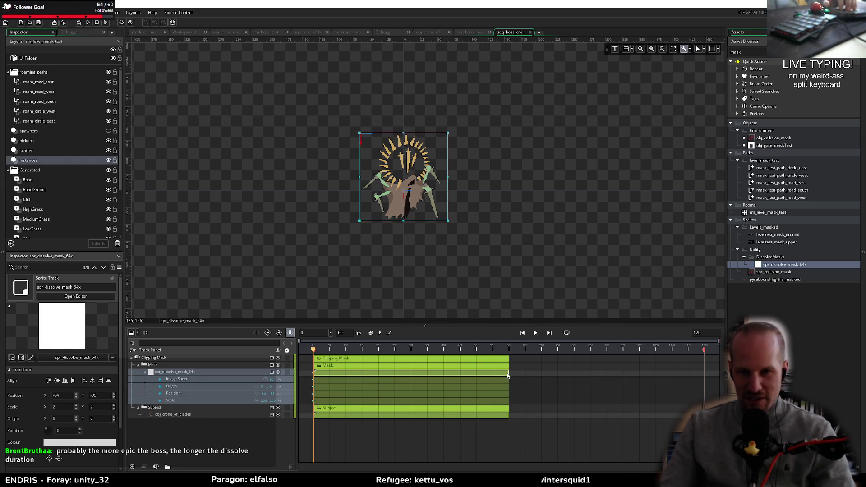
Step: Stretch the mask clip and crone subject clip across the 120-frame sequence and preview it
{"action": "left_click_drag", "start_coordinate": [508, 372], "coordinate": [706, 375]}
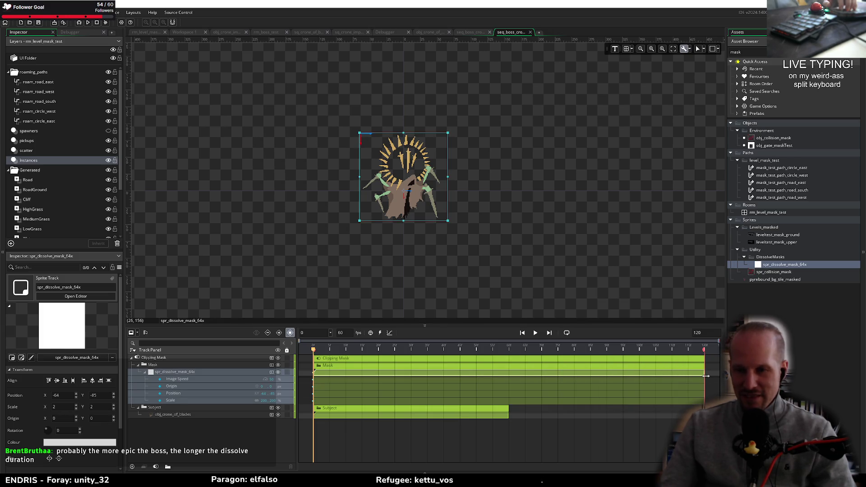
{"action": "left_click_drag", "start_coordinate": [507, 418], "coordinate": [704, 419]}
{"action": "key", "text": "space"}
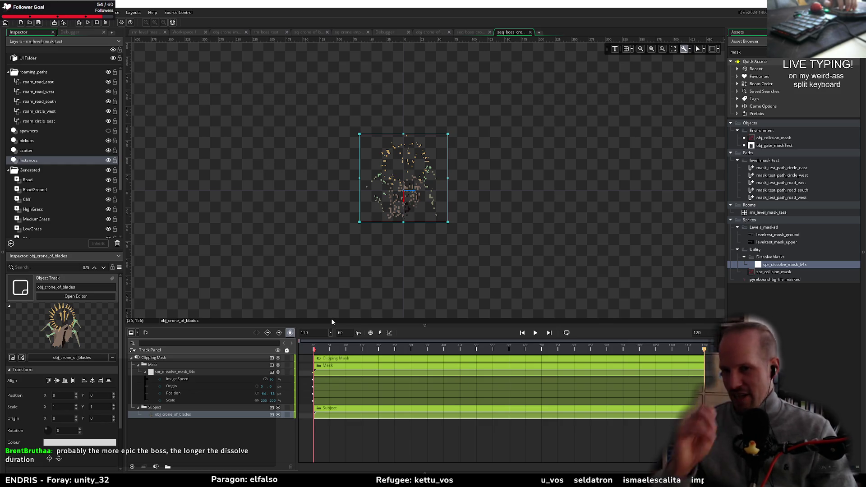
Step: Collapse the spr_dissolve_mask_64x track's property sub-tracks
{"action": "scroll", "coordinate": [79, 402], "scroll_direction": "down", "scroll_amount": 1}
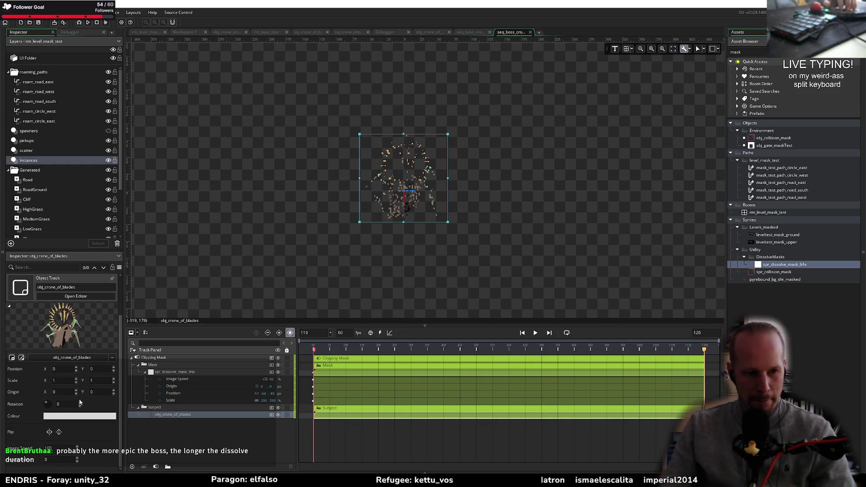
{"action": "left_click", "coordinate": [162, 393]}
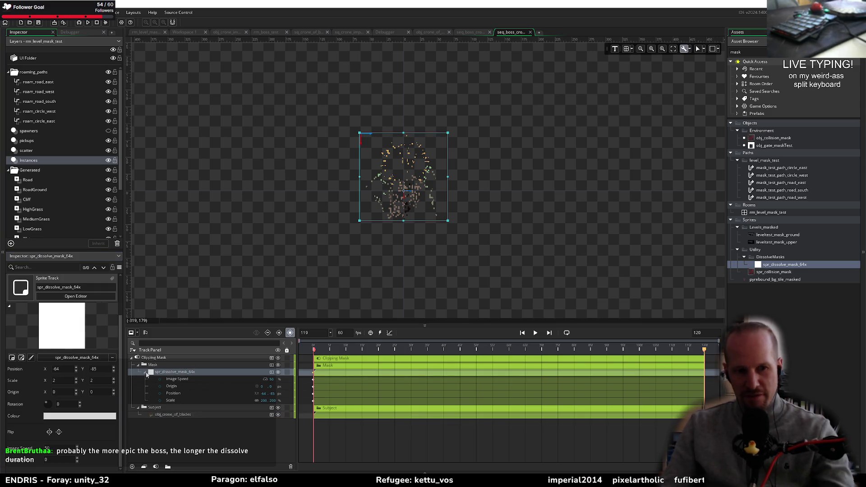
{"action": "left_click", "coordinate": [145, 372]}
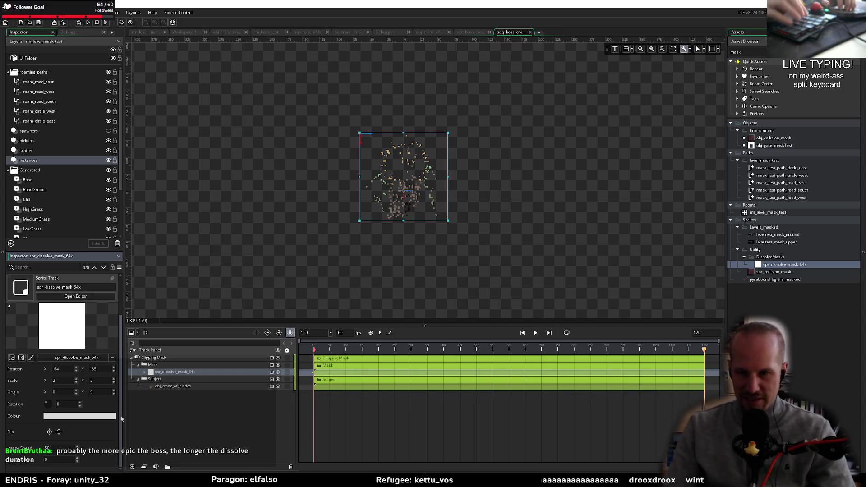
{"action": "key", "text": "super"}
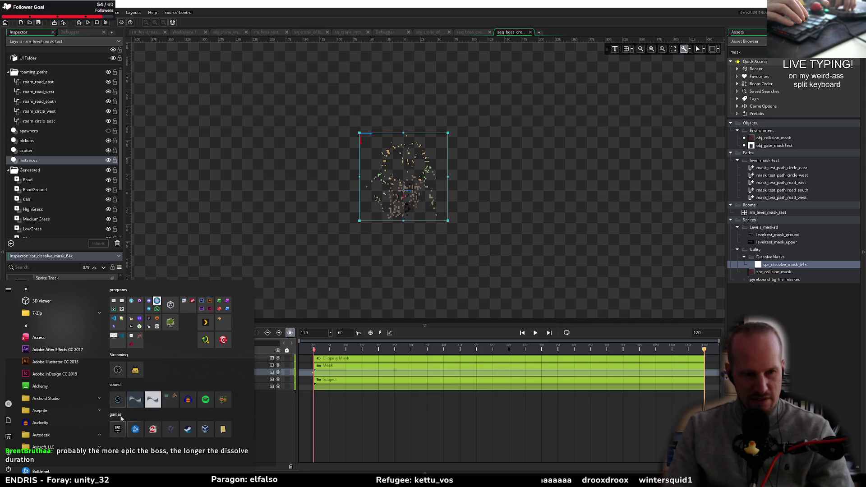
Step: Delete the mask's Image Speed, Origin, Position and Scale sub-tracks, restoring its defaults
{"action": "left_click", "coordinate": [634, 434]}
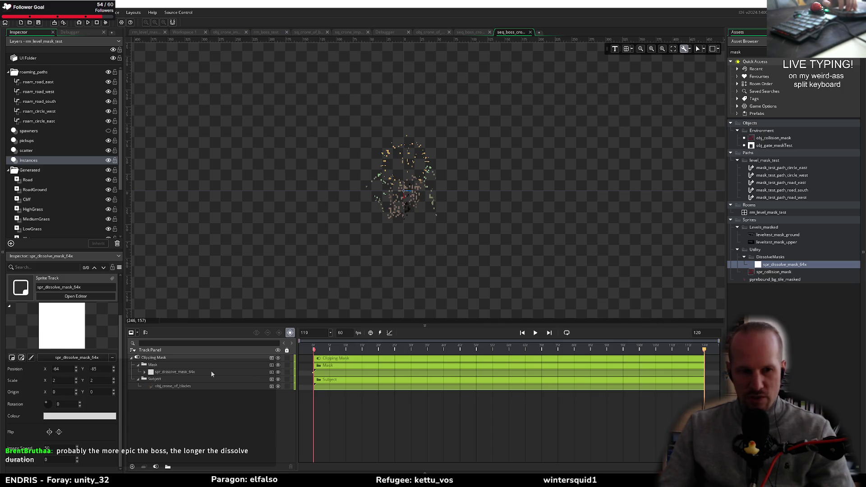
{"action": "left_click", "coordinate": [144, 371]}
{"action": "left_click", "coordinate": [183, 378]}
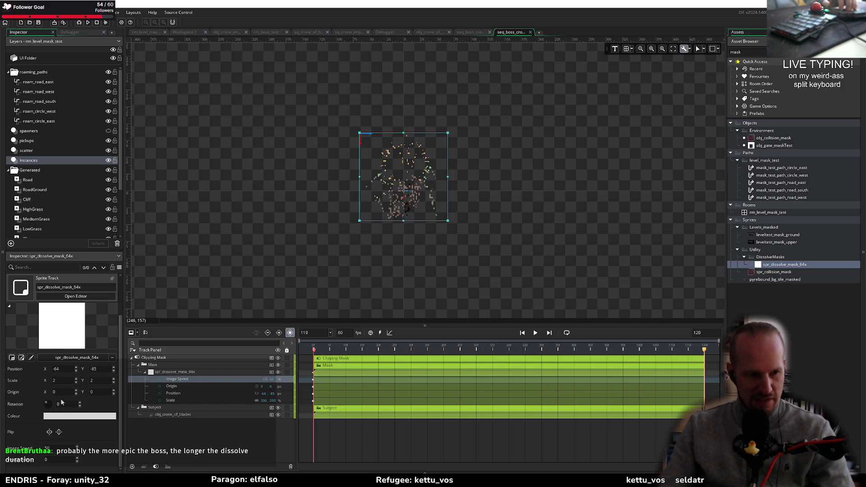
{"action": "left_click", "coordinate": [76, 448]}
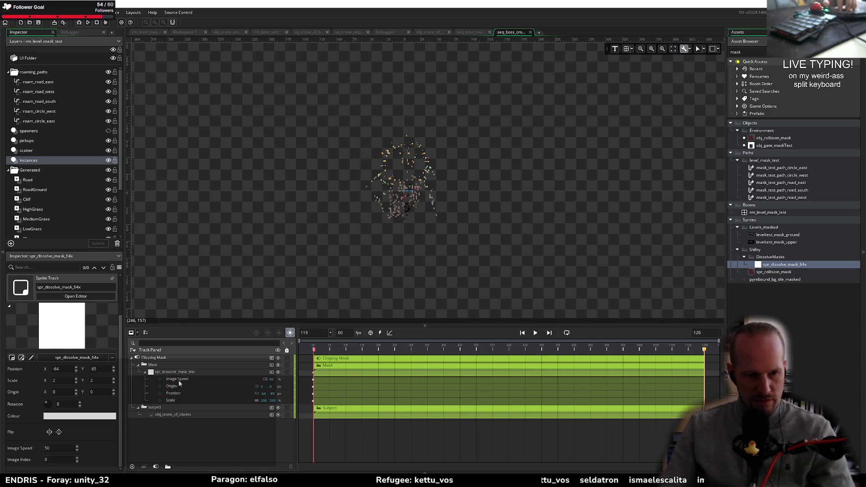
{"action": "left_click", "coordinate": [181, 400], "text": "shift"}
{"action": "key", "text": "Delete"}
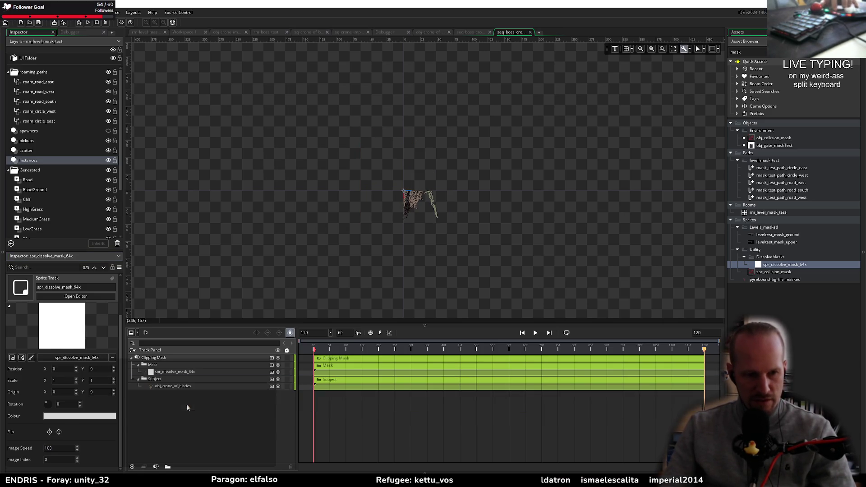
{"action": "left_click", "coordinate": [184, 374]}
{"action": "left_click", "coordinate": [271, 371]}
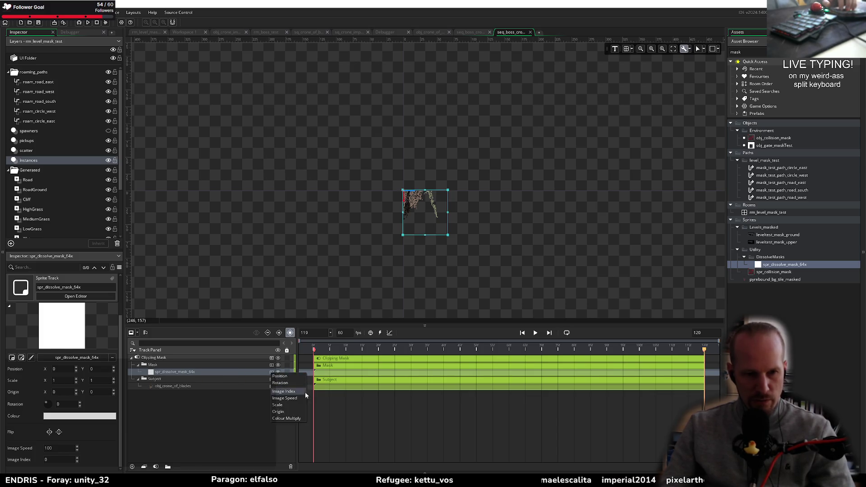
Step: Add an Image Index track to the dissolve mask and return the playhead to frame 0
{"action": "left_click", "coordinate": [293, 392]}
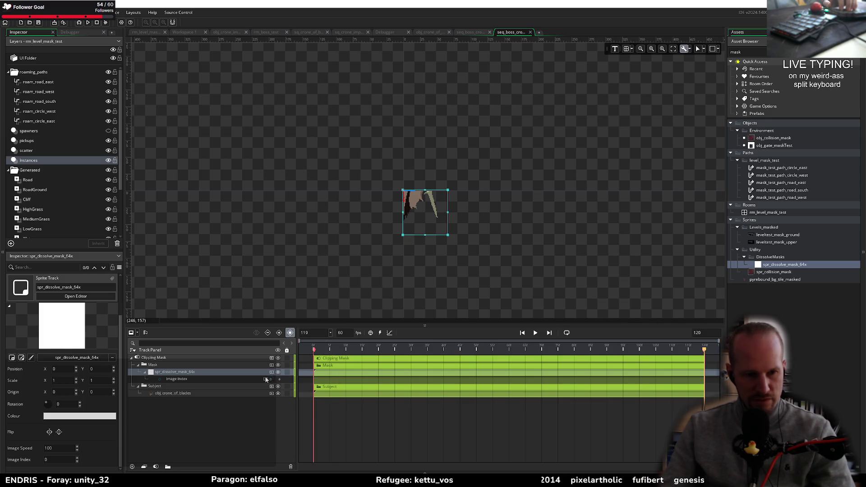
{"action": "left_click", "coordinate": [160, 381]}
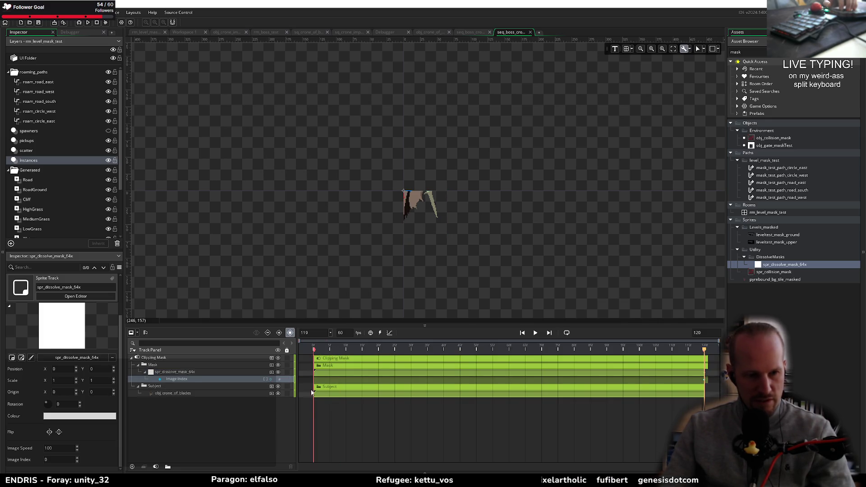
{"action": "left_click", "coordinate": [314, 350]}
{"action": "left_click", "coordinate": [175, 372]}
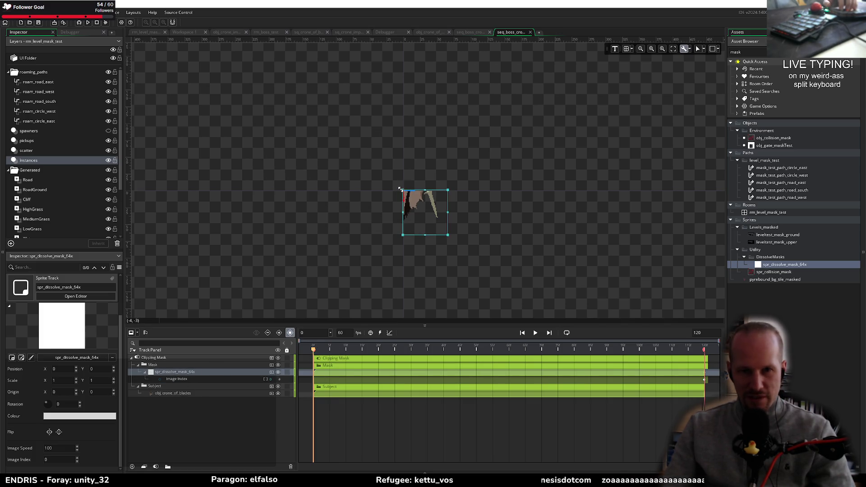
Step: Key the mask at Scale X 2, centre it over the crown boss, and preview to frame 119
{"action": "left_click", "coordinate": [57, 381]}
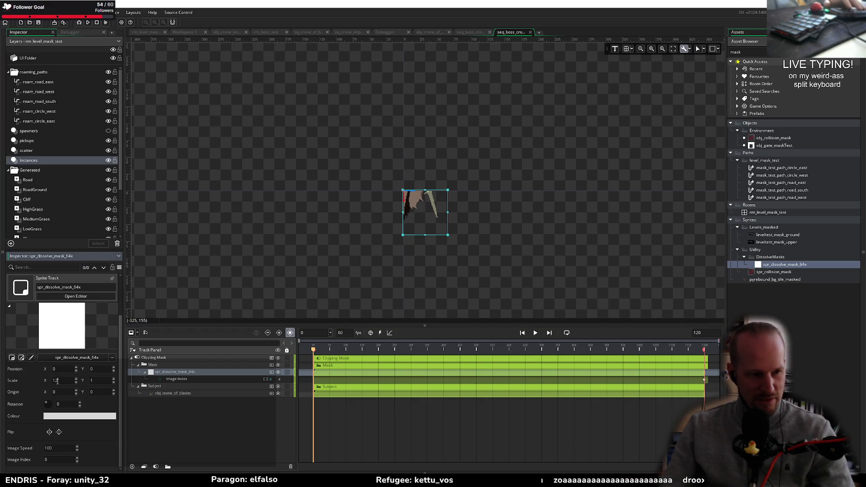
{"action": "type", "text": "2"}
{"action": "key", "text": "Tab"}
{"action": "type", "text": "2"}
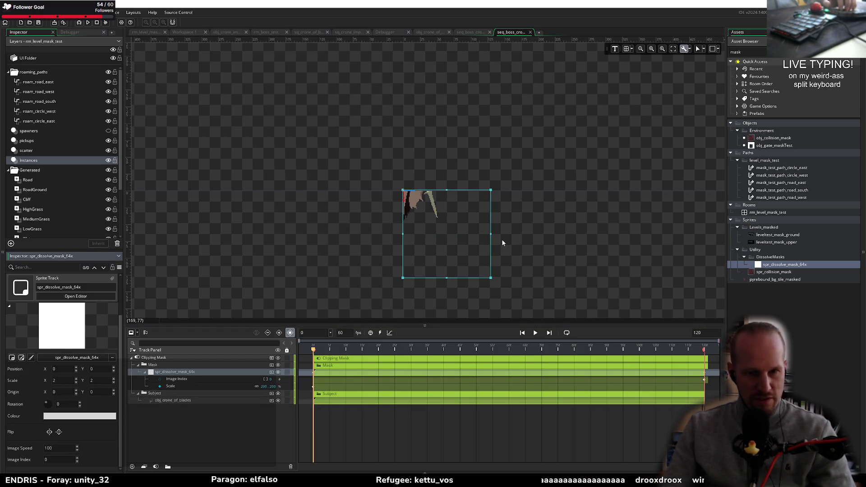
{"action": "mouse_move", "coordinate": [453, 243]}
{"action": "left_mouse_down"}
{"action": "mouse_move", "coordinate": [422, 220]}
{"action": "mouse_move", "coordinate": [411, 192]}
{"action": "left_mouse_up"}
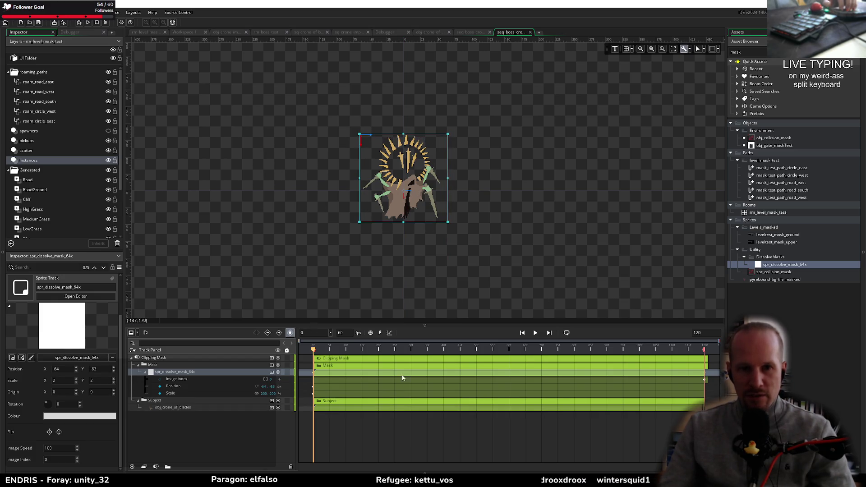
{"action": "left_click", "coordinate": [189, 379]}
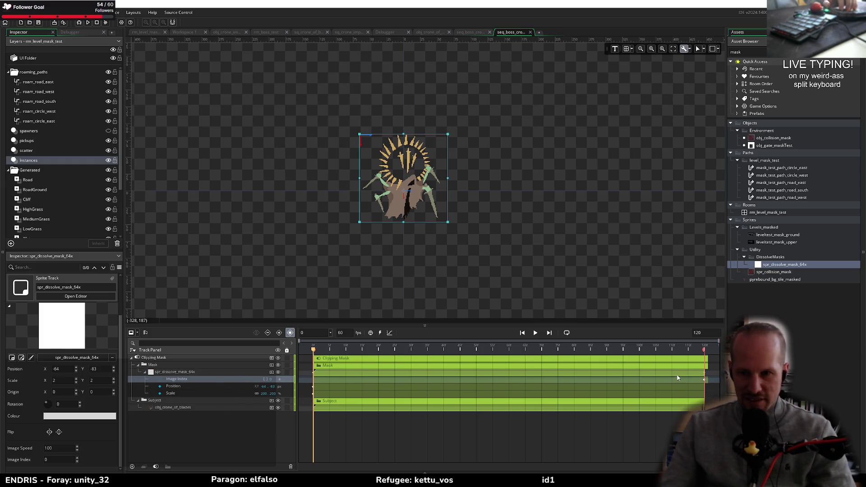
{"action": "left_click", "coordinate": [550, 383]}
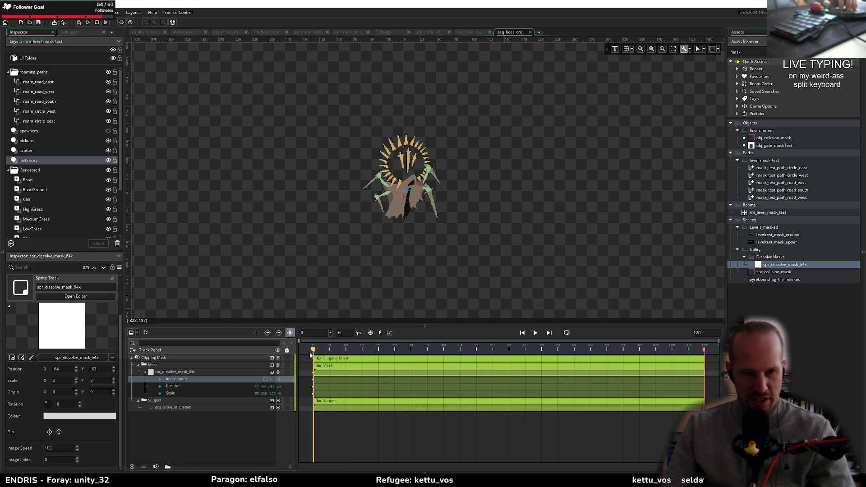
{"action": "left_click_drag", "start_coordinate": [313, 351], "coordinate": [712, 345]}
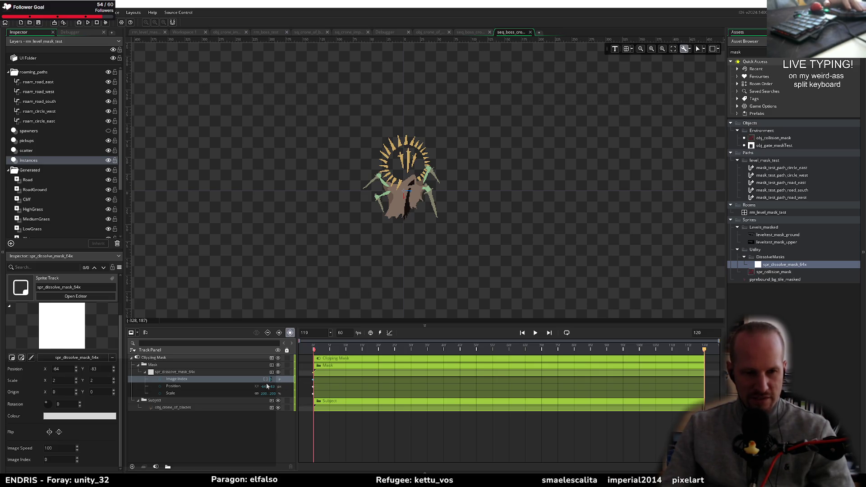
Step: Enter a new Image Index key value and check the mask mid-sequence before returning to frame 0
{"action": "type", "text": "1"}
{"action": "key", "text": "Return"}
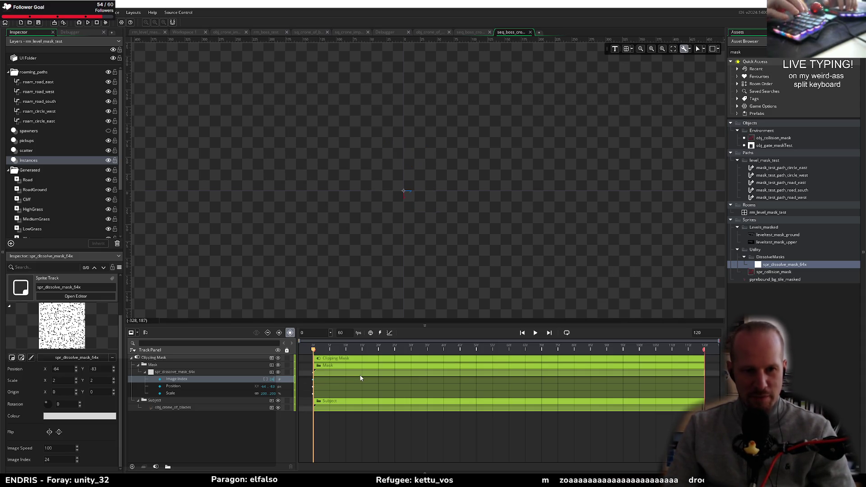
{"action": "left_click", "coordinate": [537, 350]}
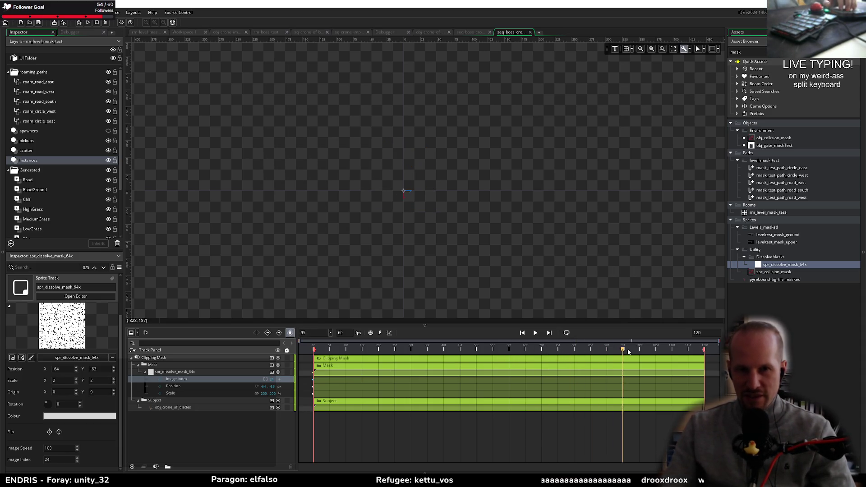
{"action": "left_click_drag", "start_coordinate": [340, 355], "coordinate": [298, 352]}
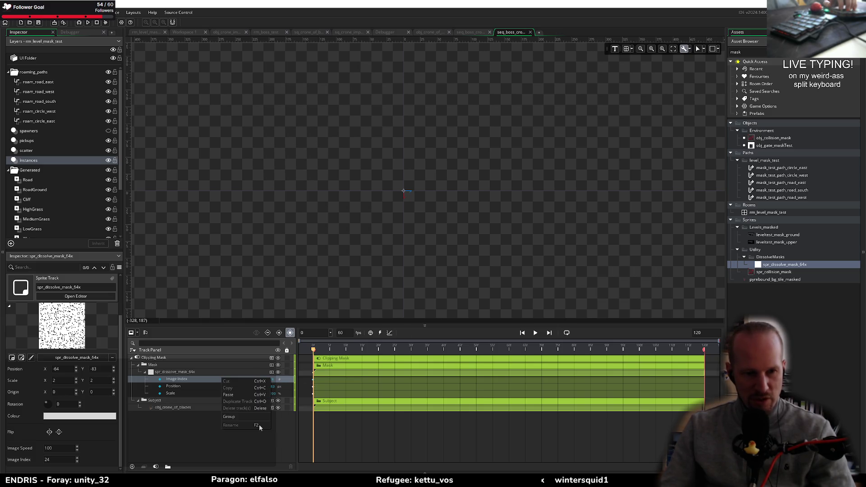
Step: Set the Image Index track's interpolation to Linear and preview the dissolve playback
{"action": "left_click", "coordinate": [324, 378]}
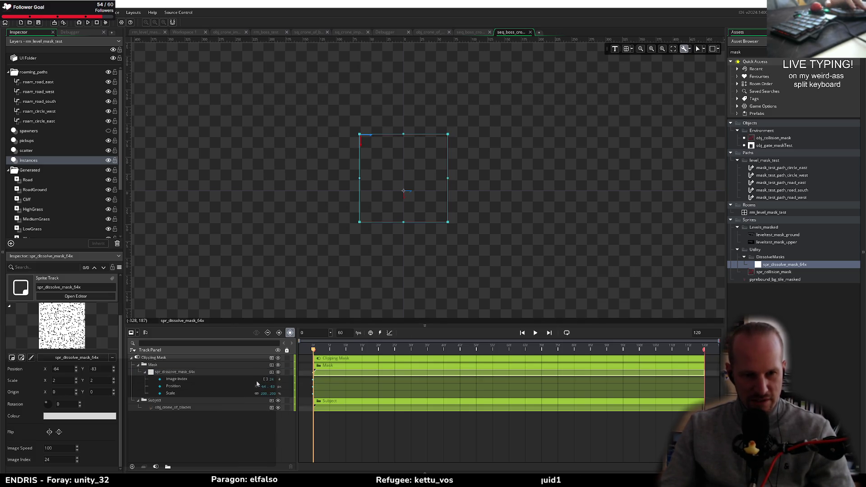
{"action": "right_click", "coordinate": [257, 382]}
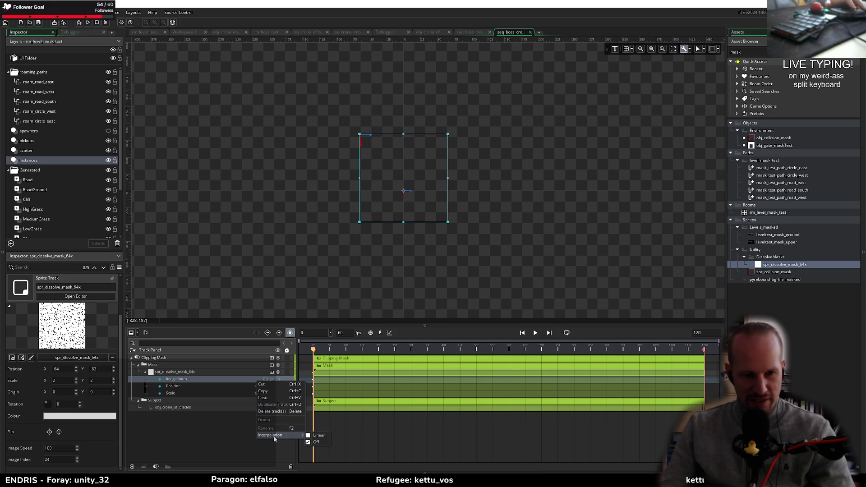
{"action": "left_click", "coordinate": [318, 436]}
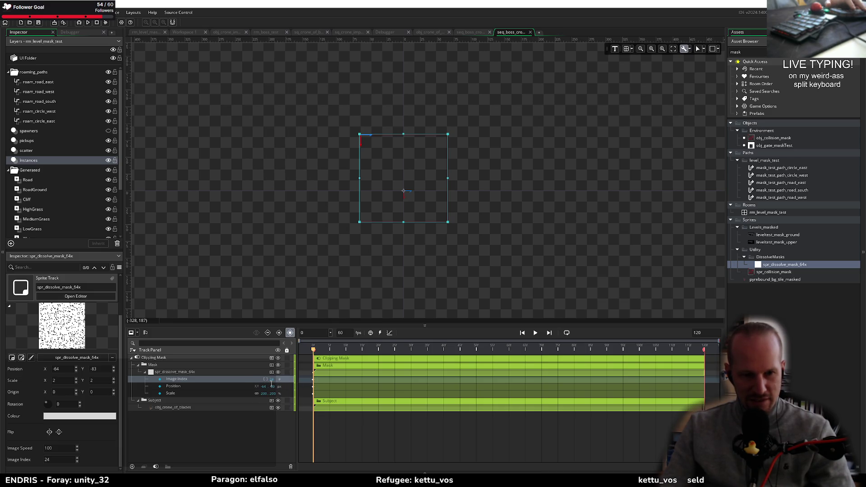
{"action": "right_click", "coordinate": [247, 383]}
{"action": "mouse_move", "coordinate": [273, 437]}
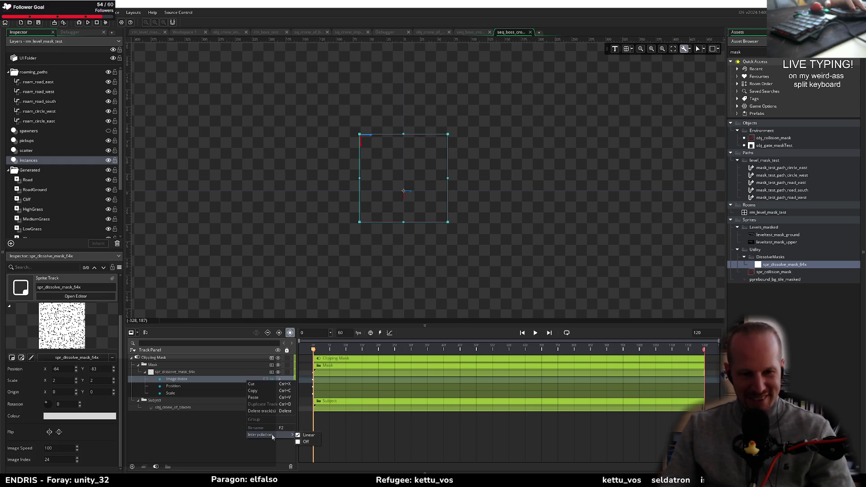
{"action": "left_click", "coordinate": [297, 437]}
{"action": "key", "text": "space"}
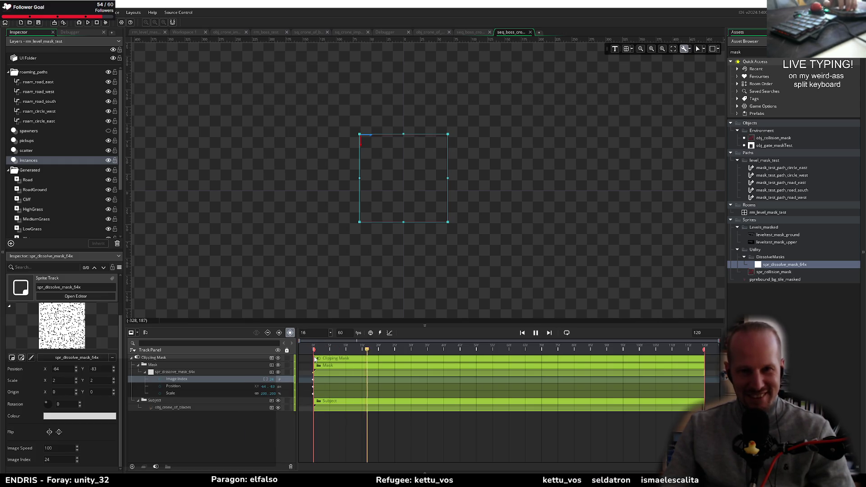
{"action": "key", "text": "space"}
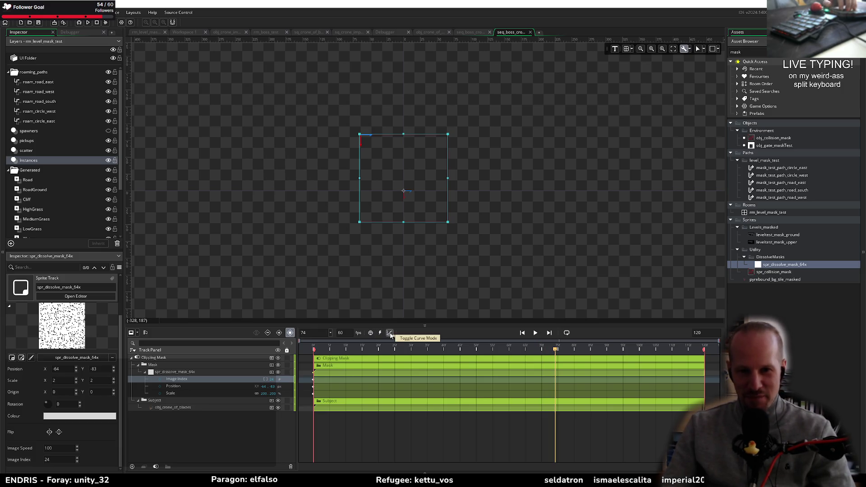
{"action": "left_click", "coordinate": [390, 333]}
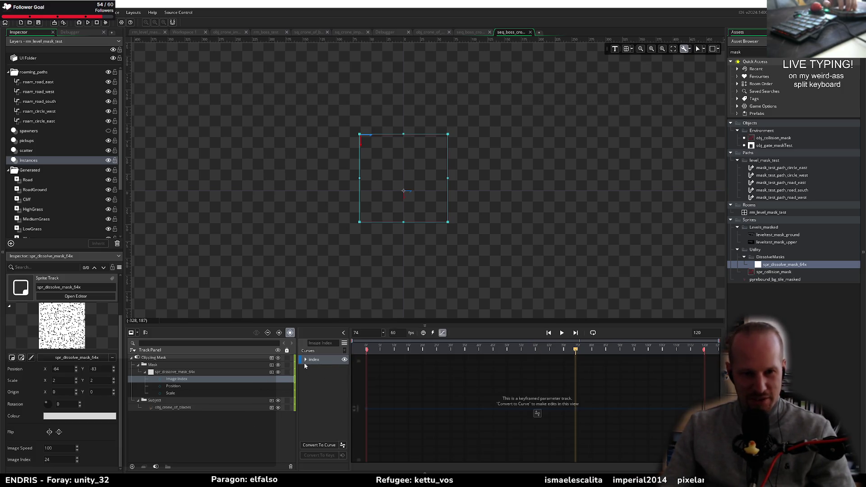
Step: Convert the Image Index keys into an editable curve with the frame 0 value set to 0
{"action": "left_click", "coordinate": [319, 446]}
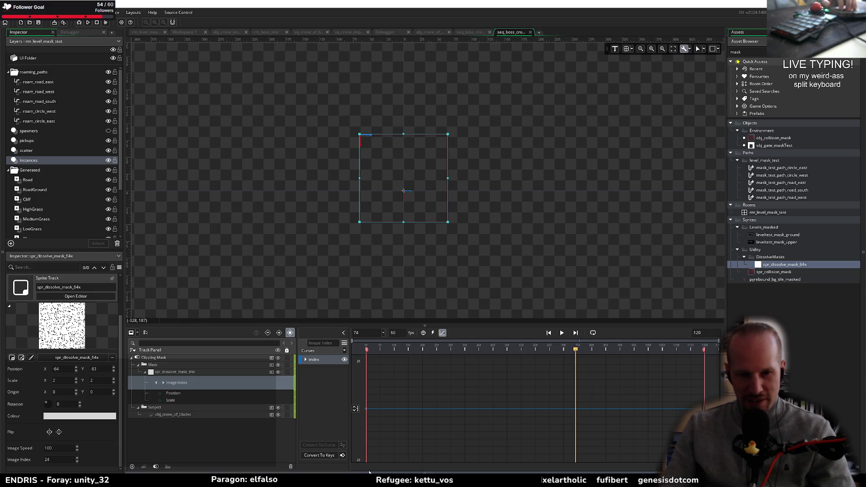
{"action": "left_click", "coordinate": [365, 408]}
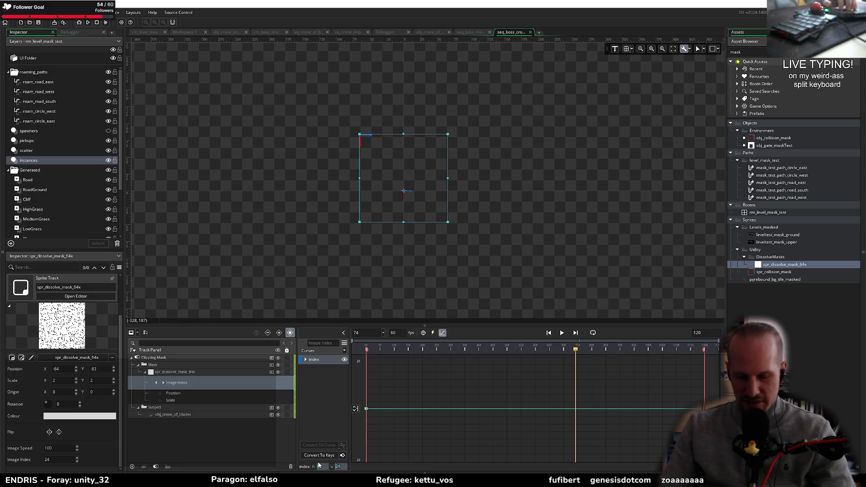
{"action": "type", "text": "0"}
{"action": "key", "text": "Return"}
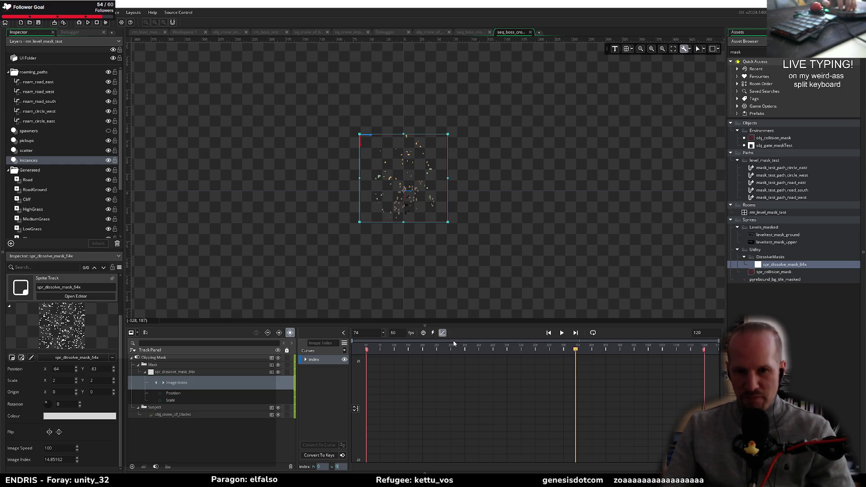
Step: Enlarge the timeline area, preview the dissolve, and park the playhead around frame 85
{"action": "left_click_drag", "start_coordinate": [526, 325], "coordinate": [526, 245]}
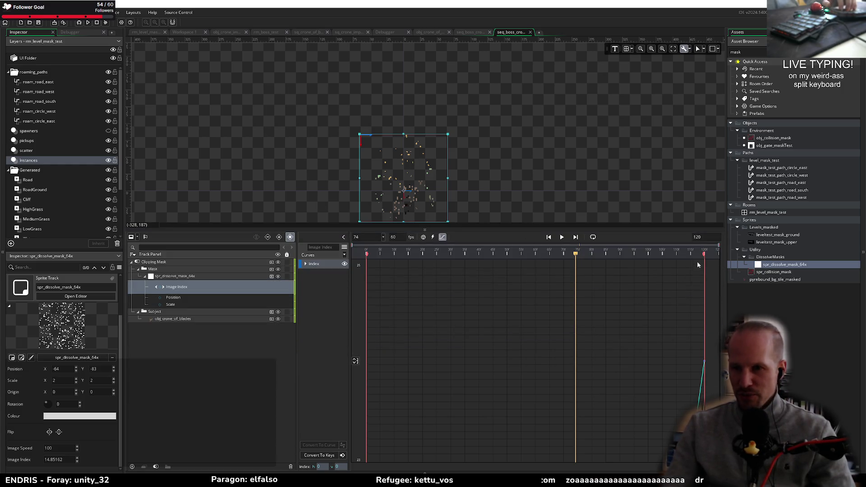
{"action": "scroll", "coordinate": [672, 343], "scroll_direction": "up", "scroll_amount": 2}
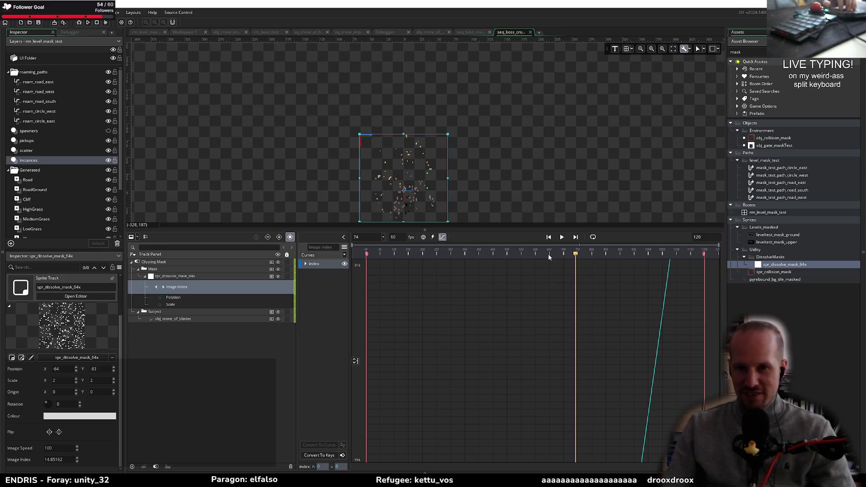
{"action": "key", "text": "space"}
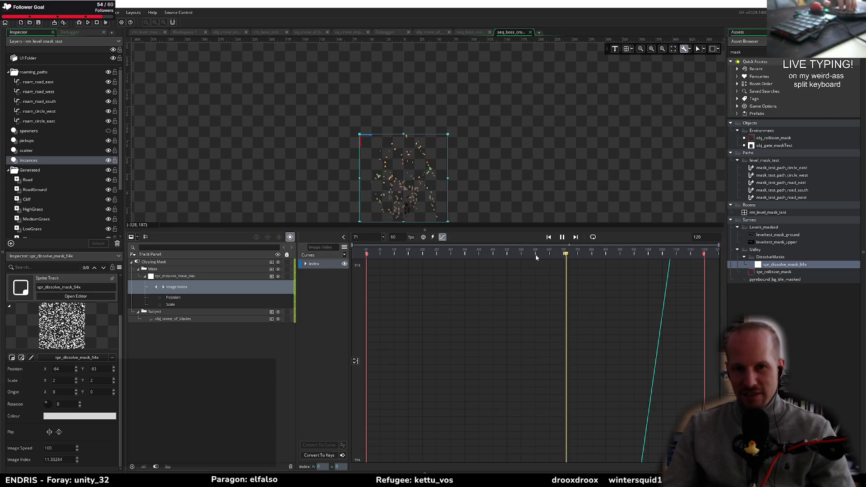
{"action": "key", "text": "space"}
{"action": "left_click_drag", "start_coordinate": [603, 253], "coordinate": [606, 256]}
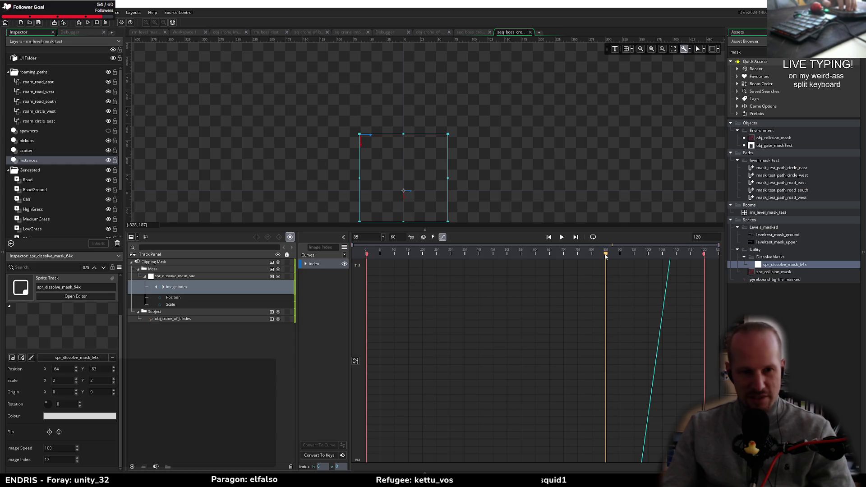
{"action": "scroll", "coordinate": [615, 381], "scroll_direction": "down", "scroll_amount": 3}
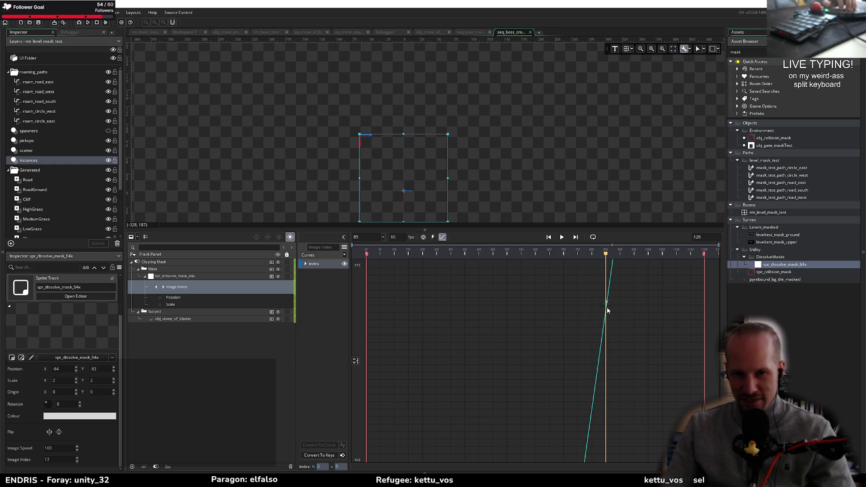
Step: Add a test keyframe at frame 85 with index 18, then delete it
{"action": "left_click", "coordinate": [606, 309]}
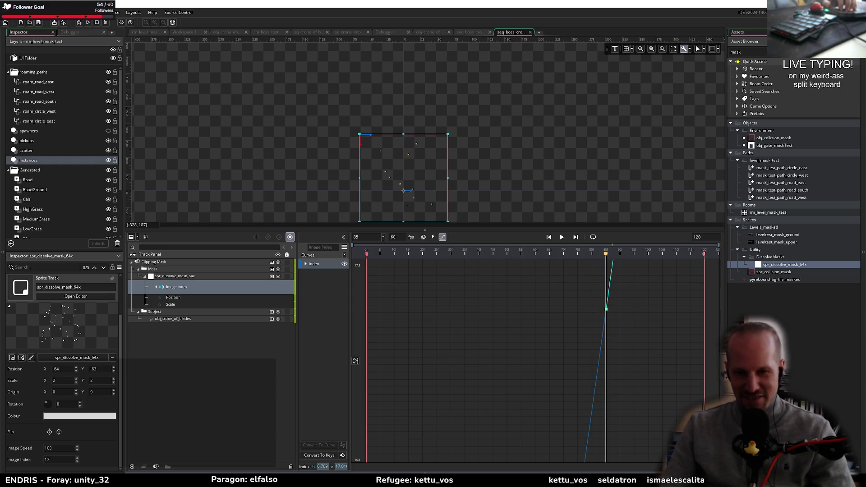
{"action": "type", "text": "18"}
{"action": "key", "text": "Return"}
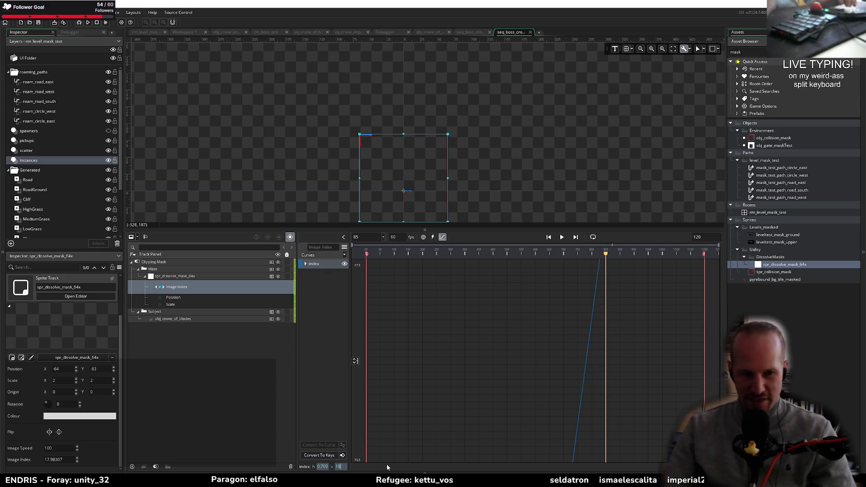
{"action": "key", "text": "Delete"}
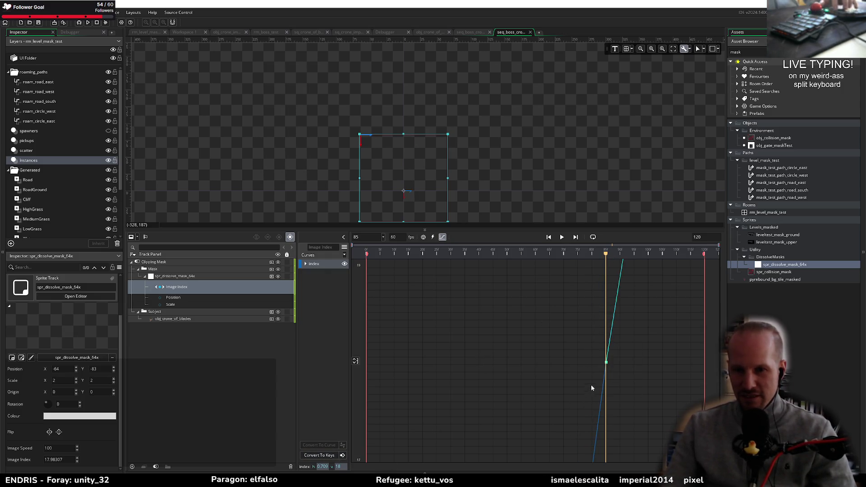
Step: Set the frame 120 end keyframe's index to 18 and the sequence length to 240
{"action": "left_click", "coordinate": [705, 261]}
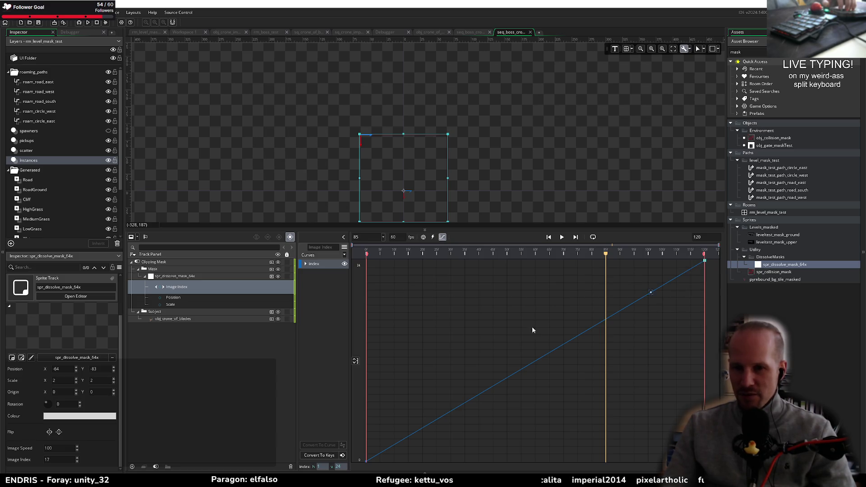
{"action": "type", "text": "18"}
{"action": "key", "text": "Return"}
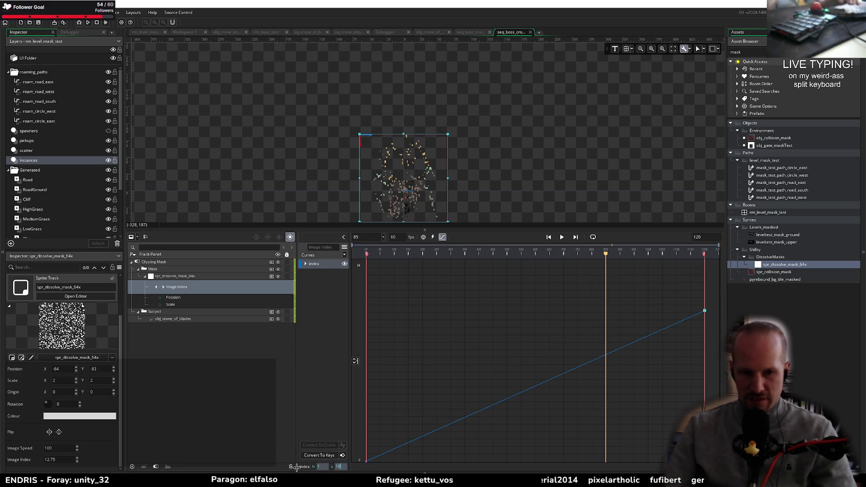
{"action": "key", "text": "Home"}
{"action": "key", "text": "Return"}
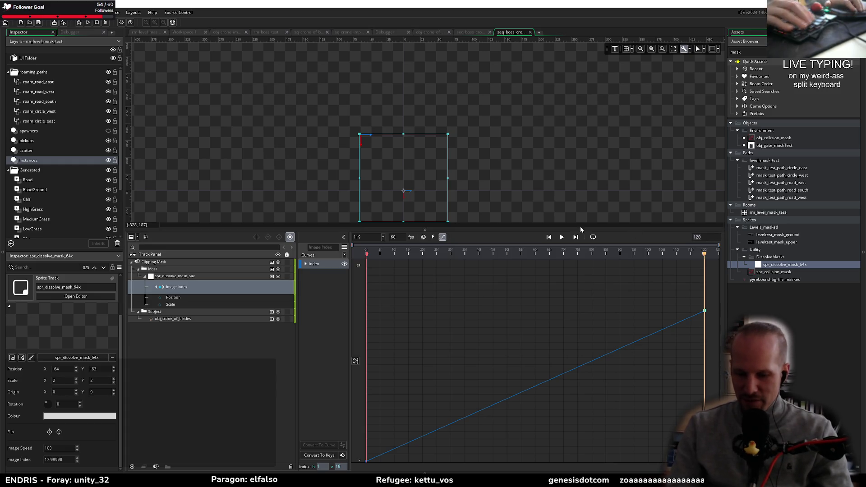
{"action": "type", "text": "240"}
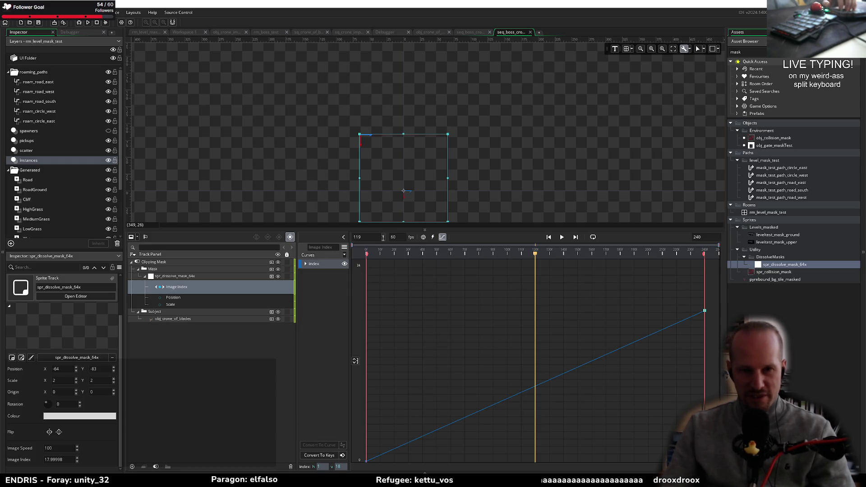
{"action": "left_click", "coordinate": [444, 238]}
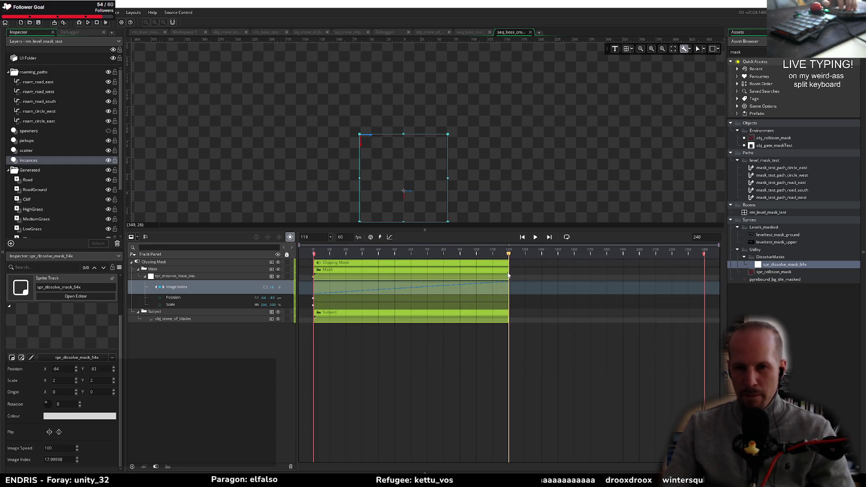
Step: Extend the mask sprite and obj_crone_of_blades clips to frame 240, preview, and clear the 'mask' filter
{"action": "mouse_move", "coordinate": [507, 279]}
{"action": "left_mouse_down"}
{"action": "mouse_move", "coordinate": [716, 281]}
{"action": "mouse_move", "coordinate": [703, 280]}
{"action": "left_mouse_up"}
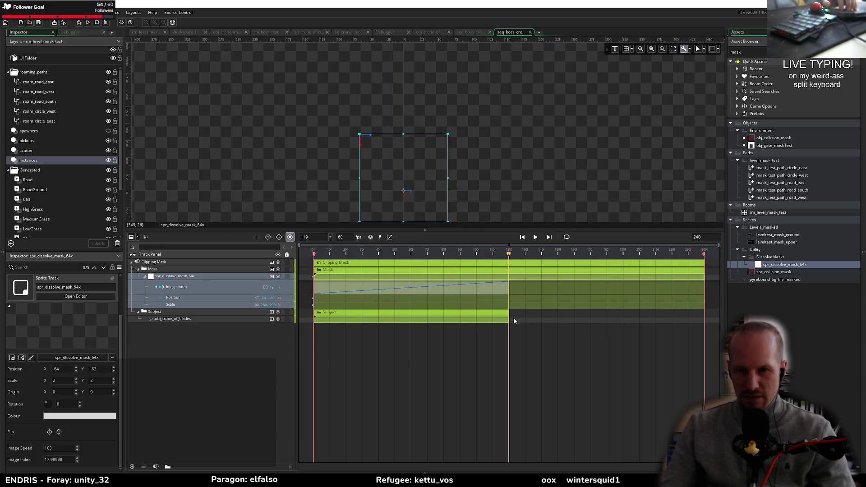
{"action": "left_click_drag", "start_coordinate": [508, 320], "coordinate": [710, 323]}
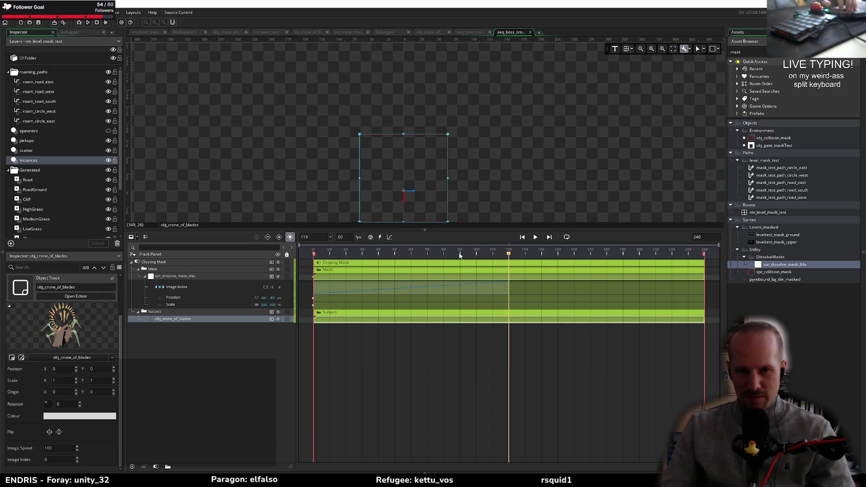
{"action": "key", "text": "space"}
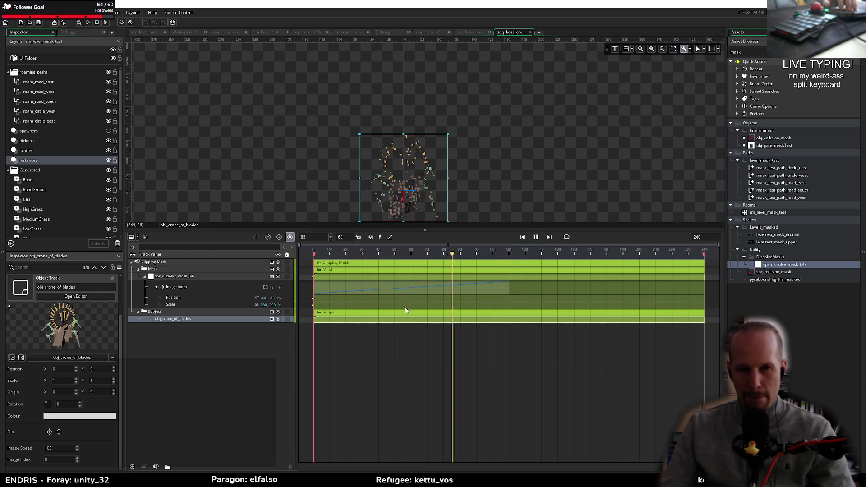
{"action": "key", "text": "space"}
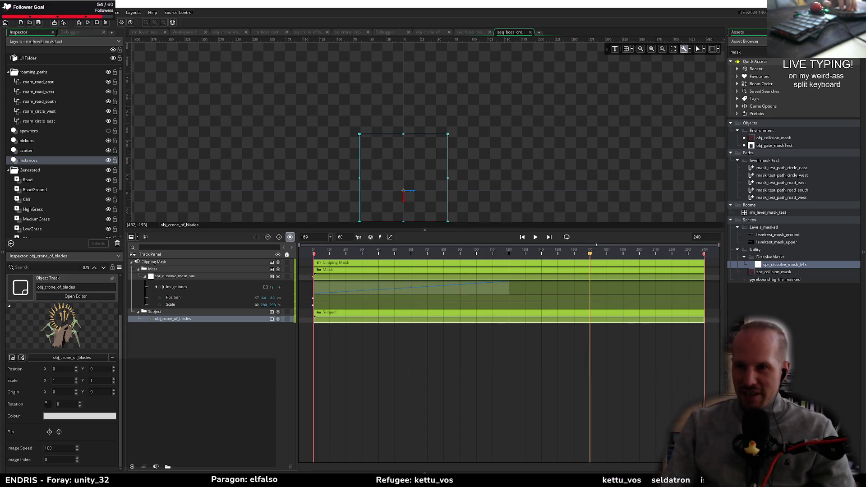
{"action": "key", "text": "Escape"}
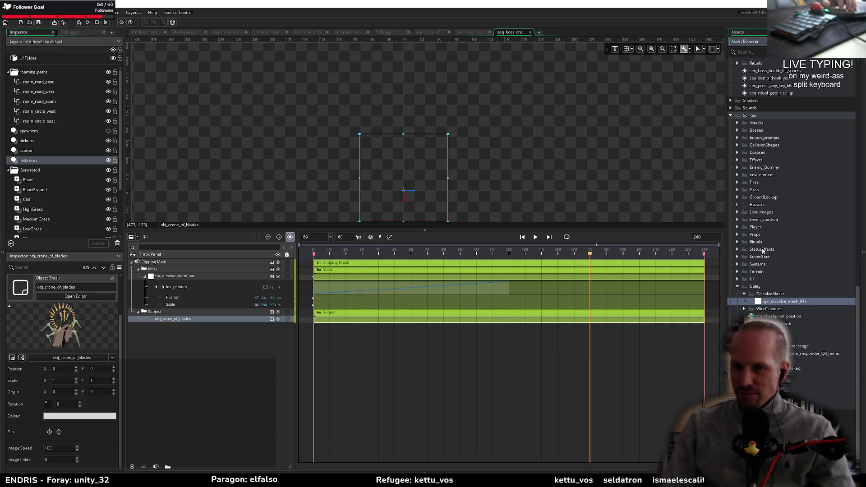
Step: Create a new particle system in the crone_of_blades Particle Systems folder
{"action": "scroll", "coordinate": [806, 160], "scroll_direction": "up", "scroll_amount": 10}
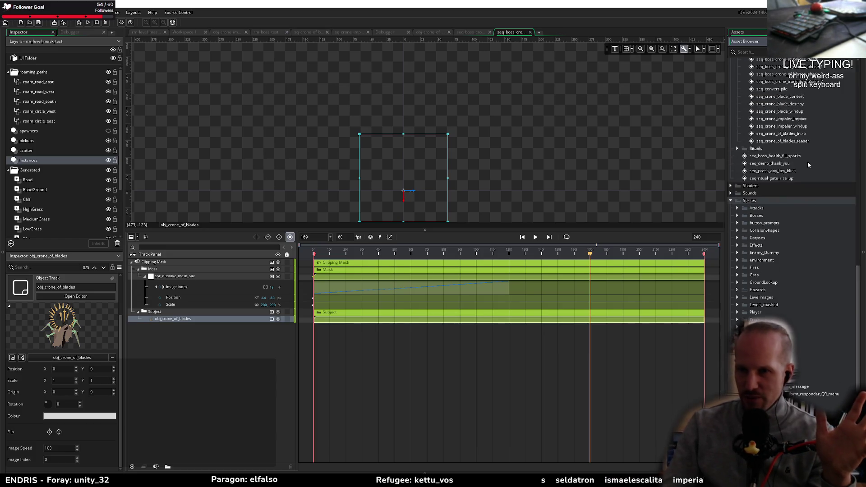
{"action": "scroll", "coordinate": [806, 159], "scroll_direction": "up", "scroll_amount": 5}
{"action": "left_click", "coordinate": [731, 230]}
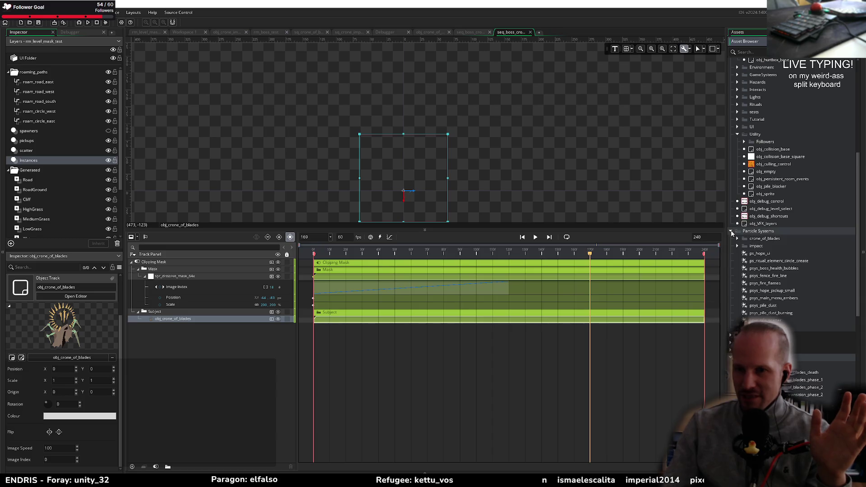
{"action": "right_click", "coordinate": [769, 239]}
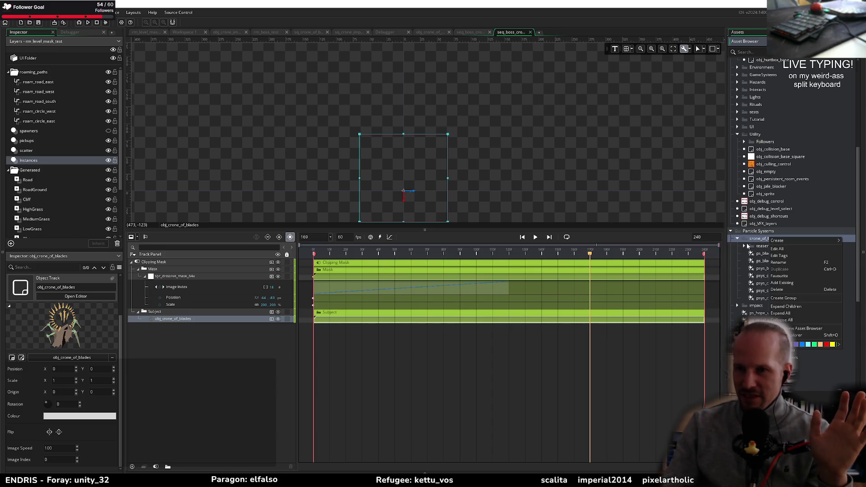
{"action": "mouse_move", "coordinate": [803, 241]}
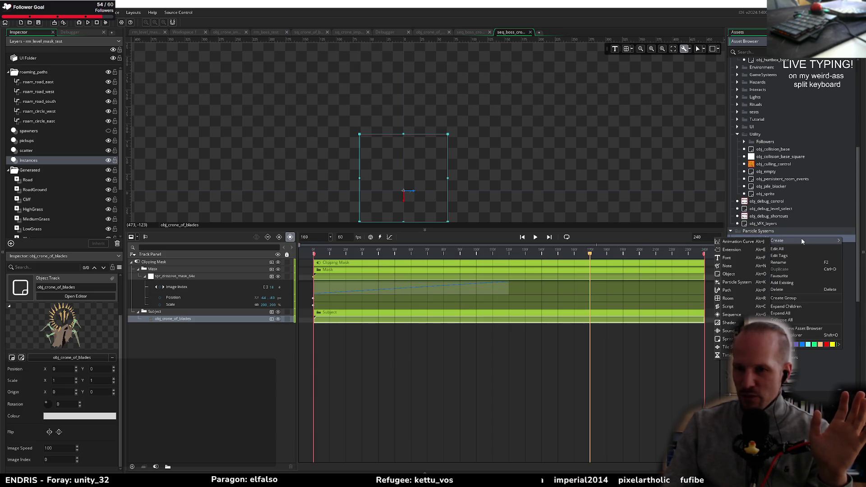
{"action": "left_click", "coordinate": [737, 282]}
{"action": "scroll", "coordinate": [86, 373], "scroll_direction": "down", "scroll_amount": 3}
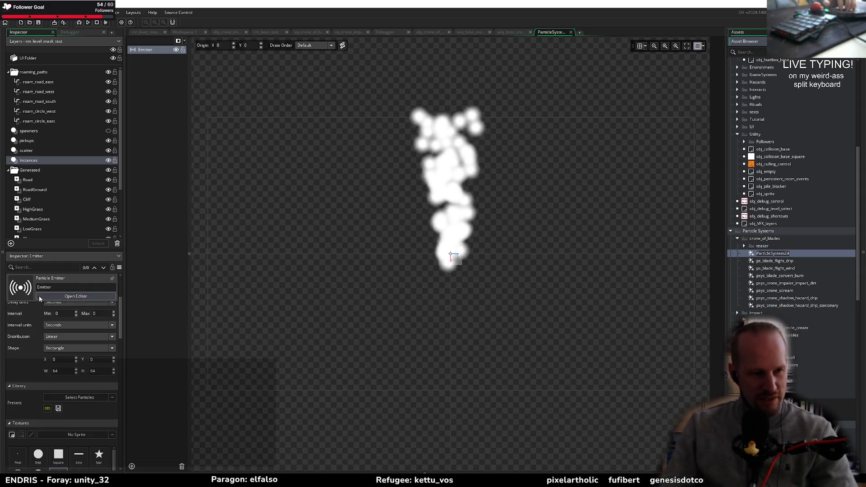
{"action": "scroll", "coordinate": [85, 373], "scroll_direction": "up", "scroll_amount": 4}
Step: Set the emitter's particle count to 6 and its shape to Ellipse
{"action": "left_click", "coordinate": [56, 360]}
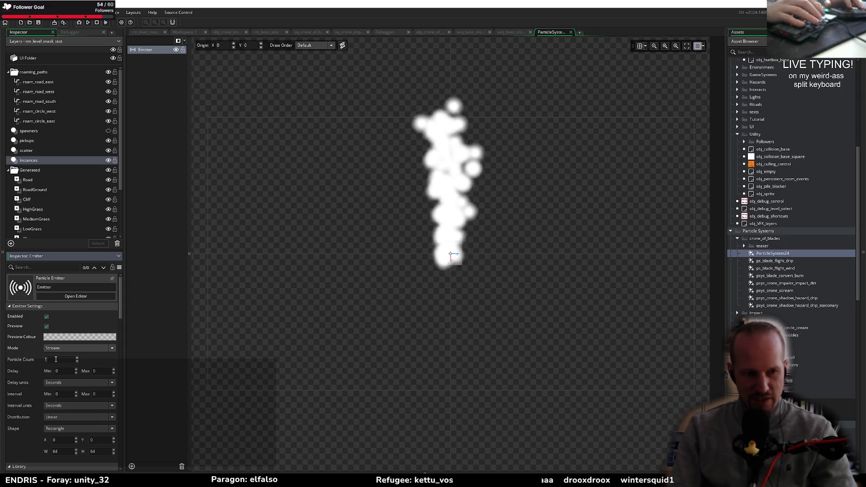
{"action": "type", "text": "6"}
{"action": "scroll", "coordinate": [70, 401], "scroll_direction": "down", "scroll_amount": 3}
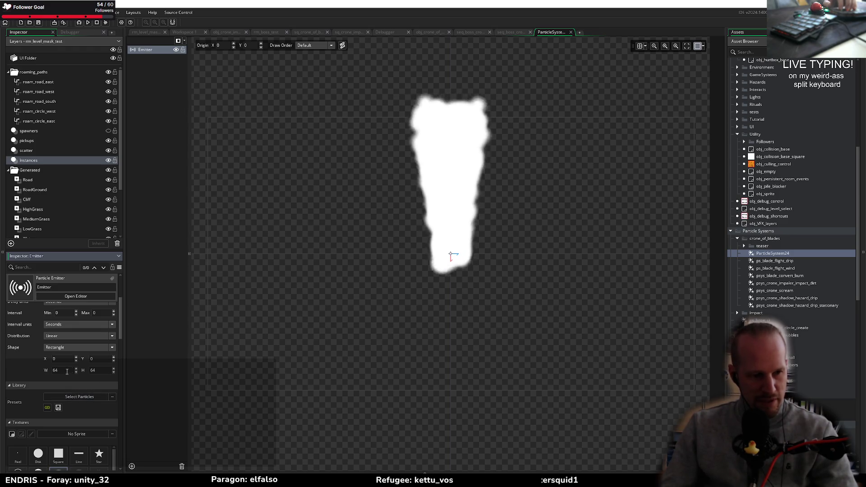
{"action": "left_click", "coordinate": [67, 349]}
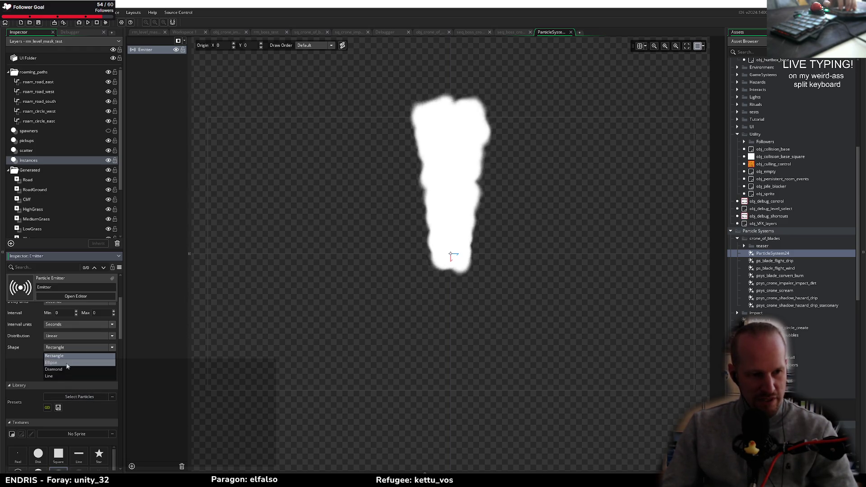
{"action": "left_click", "coordinate": [58, 363]}
Step: Set Speed Max to 0, Gravity Force to 0.1, and the Pixel particle texture
{"action": "scroll", "coordinate": [49, 401], "scroll_direction": "down", "scroll_amount": 5}
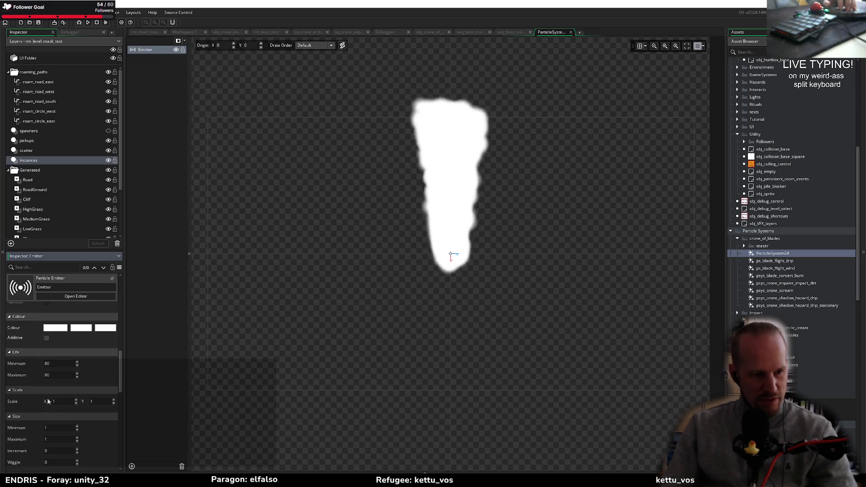
{"action": "scroll", "coordinate": [31, 397], "scroll_direction": "down", "scroll_amount": 2}
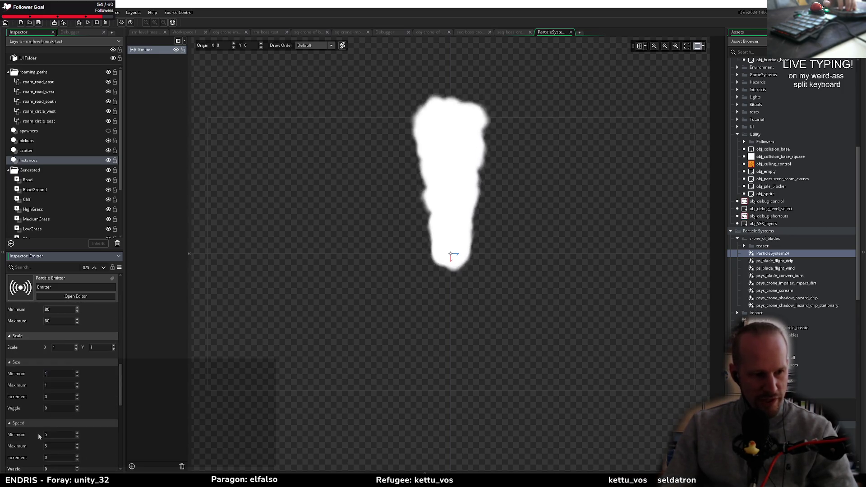
{"action": "type", "text": "0"}
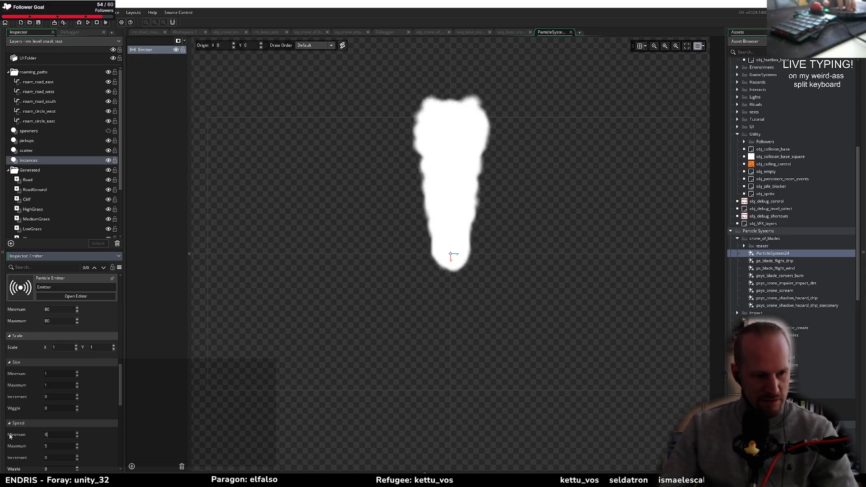
{"action": "type", "text": "0"}
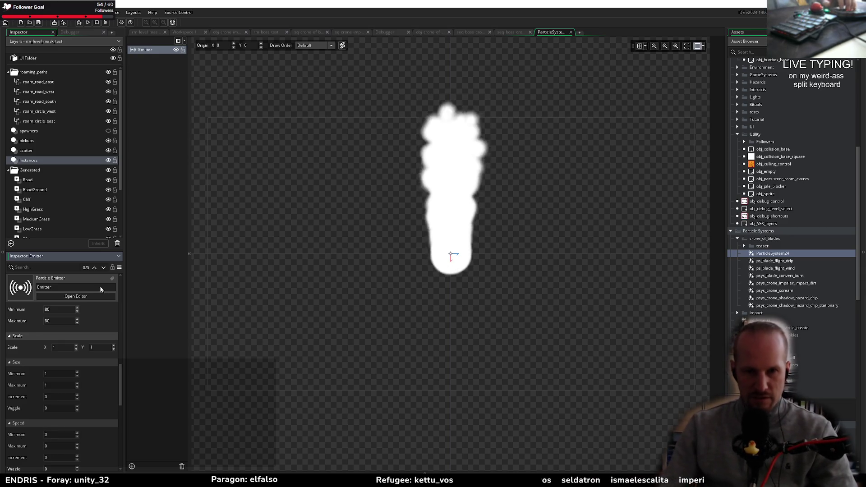
{"action": "scroll", "coordinate": [45, 424], "scroll_direction": "down", "scroll_amount": 3}
{"action": "scroll", "coordinate": [47, 411], "scroll_direction": "down", "scroll_amount": 2}
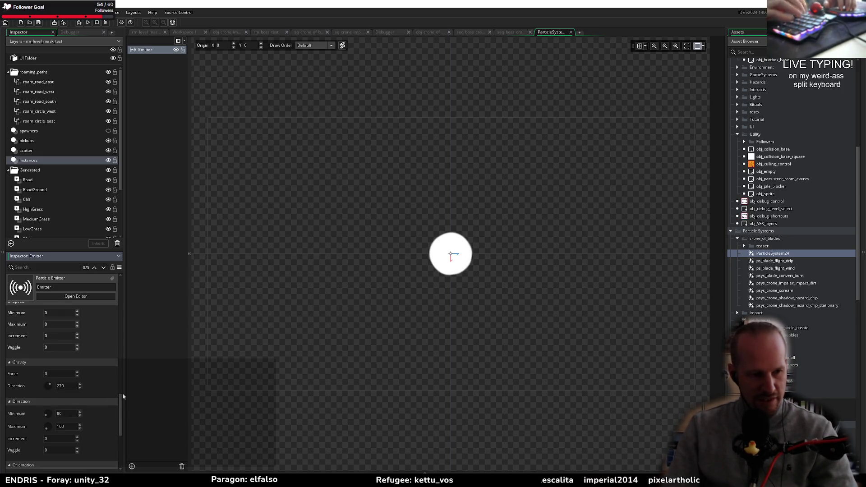
{"action": "type", "text": "0.1"}
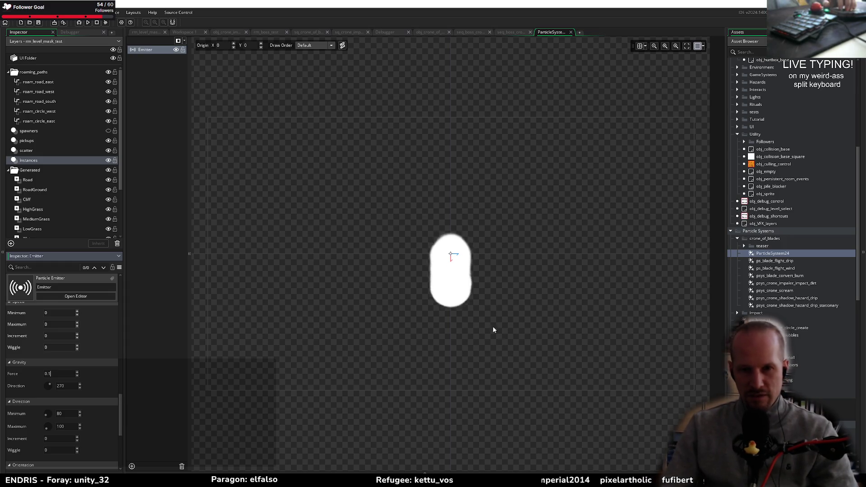
{"action": "scroll", "coordinate": [70, 360], "scroll_direction": "up", "scroll_amount": 4}
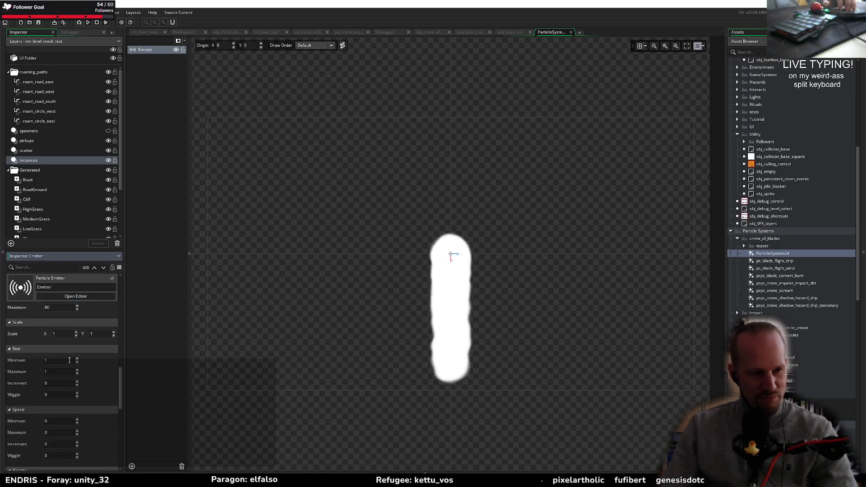
{"action": "scroll", "coordinate": [69, 360], "scroll_direction": "up", "scroll_amount": 5}
{"action": "left_click", "coordinate": [17, 361]}
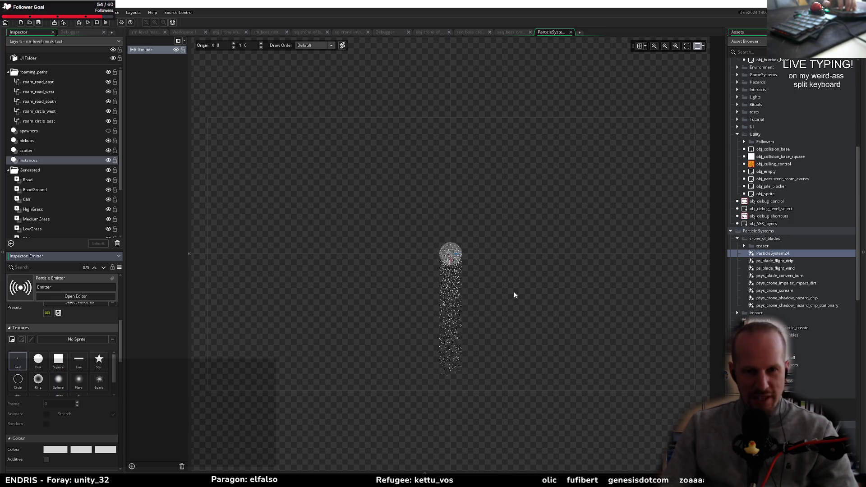
Step: Change the emitter's particle count to 2
{"action": "scroll", "coordinate": [436, 224], "scroll_direction": "up", "scroll_amount": 5}
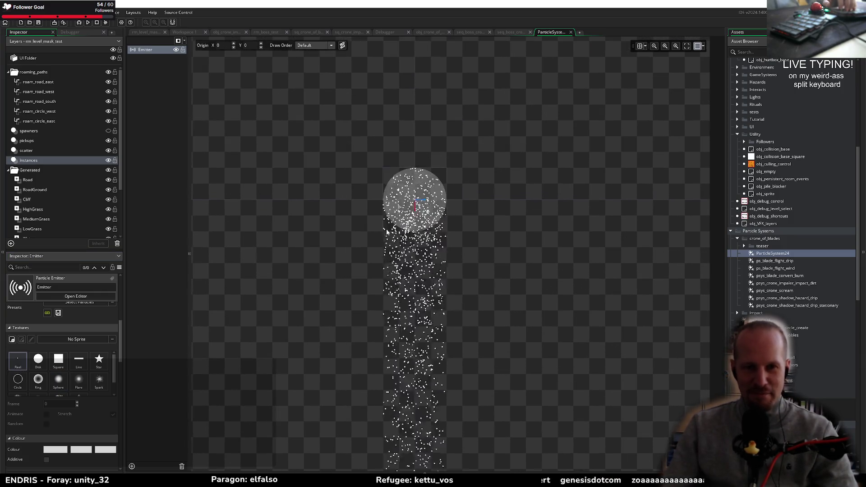
{"action": "scroll", "coordinate": [491, 236], "scroll_direction": "down", "scroll_amount": 5}
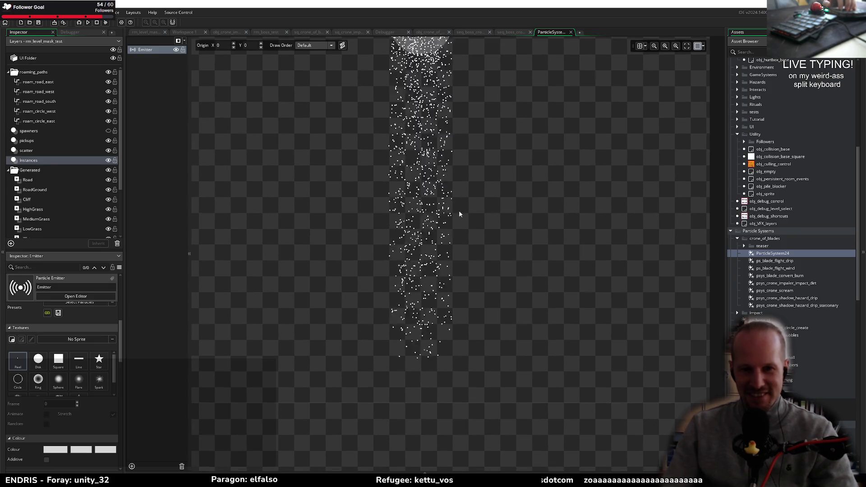
{"action": "scroll", "coordinate": [443, 200], "scroll_direction": "up", "scroll_amount": 5}
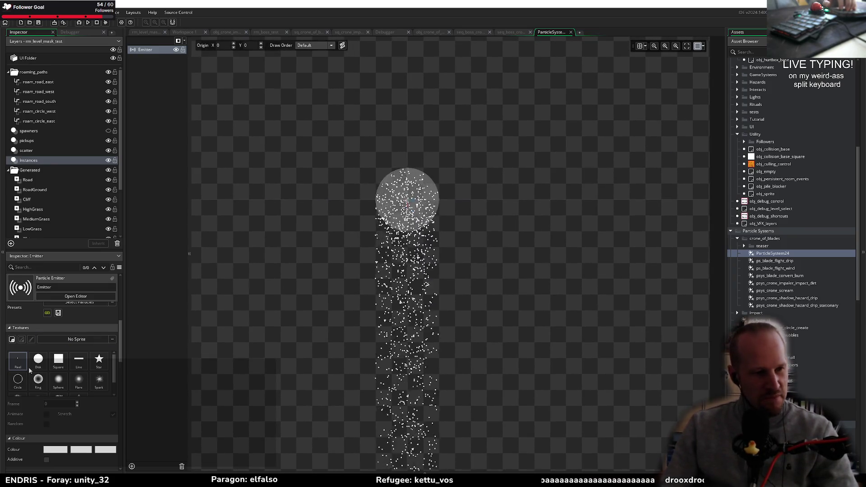
{"action": "scroll", "coordinate": [70, 341], "scroll_direction": "up", "scroll_amount": 3}
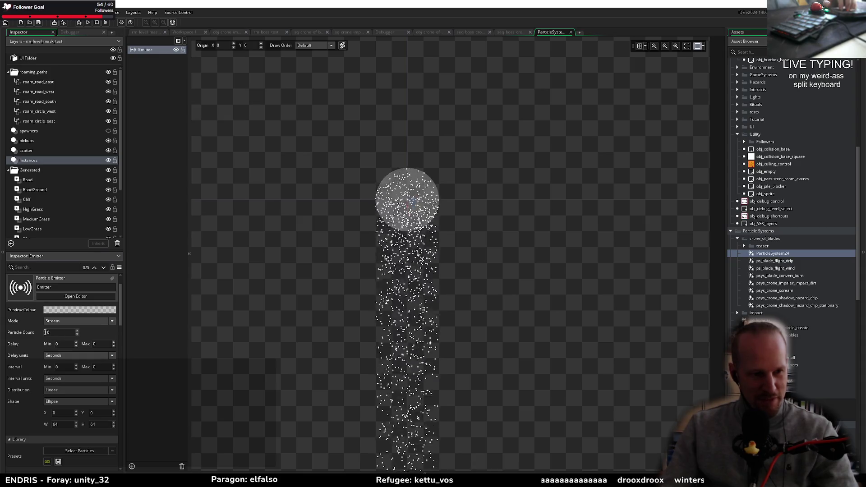
{"action": "double_click", "coordinate": [45, 332]}
{"action": "type", "text": "1"}
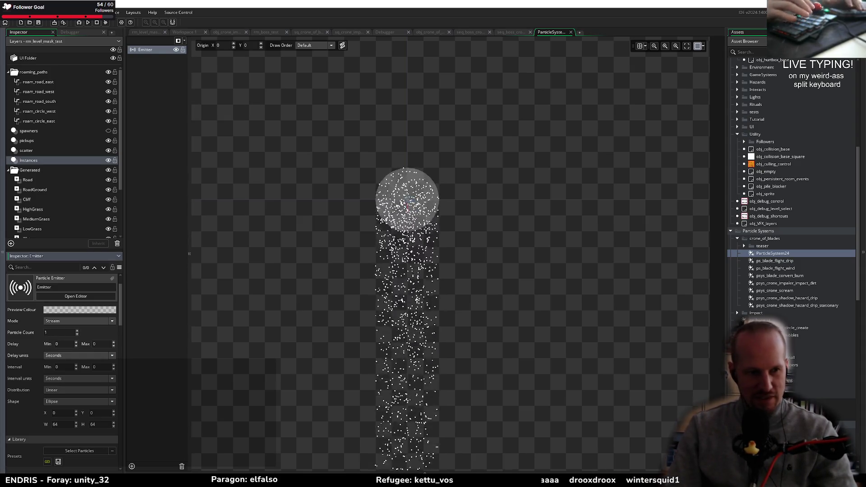
{"action": "key", "text": "BackSpace"}
{"action": "type", "text": "2"}
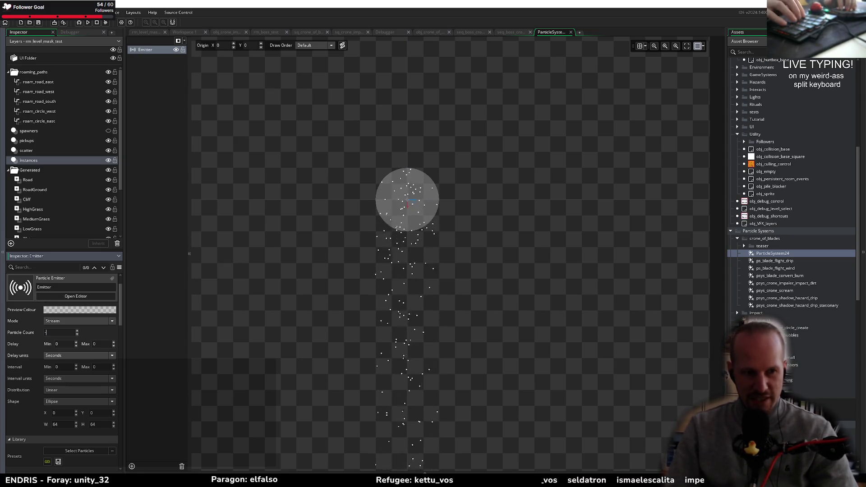
{"action": "type", "text": "1"}
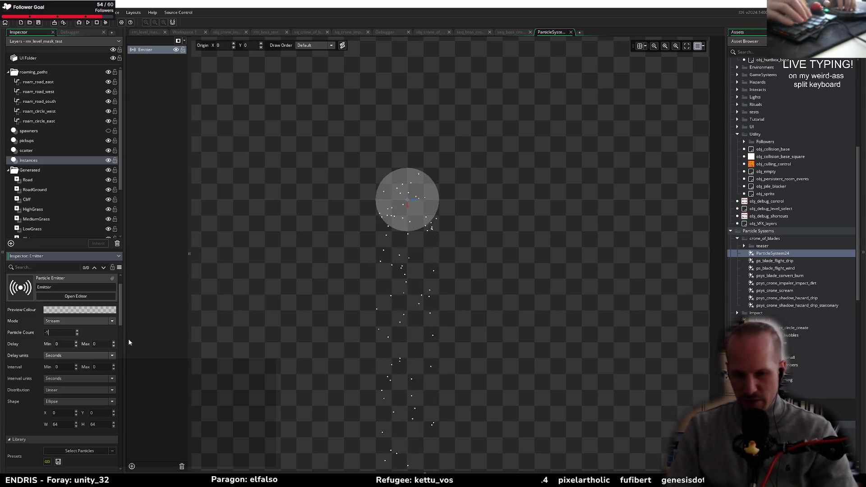
{"action": "key", "text": "BackSpace"}
{"action": "type", "text": "2"}
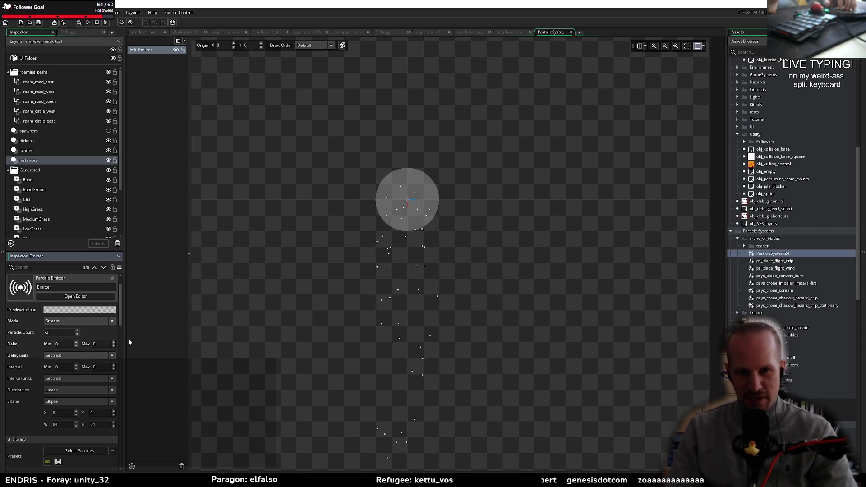
{"action": "key", "text": "BackSpace"}
{"action": "type", "text": "4"}
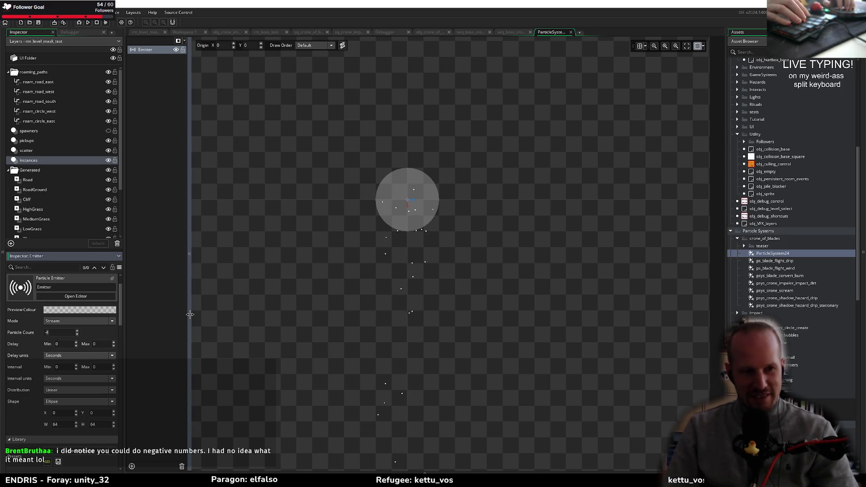
{"action": "key", "text": "BackSpace"}
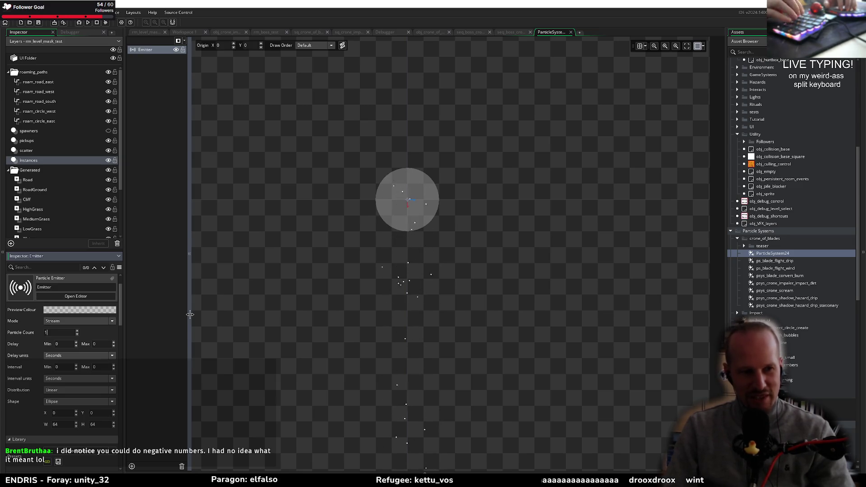
{"action": "type", "text": "2"}
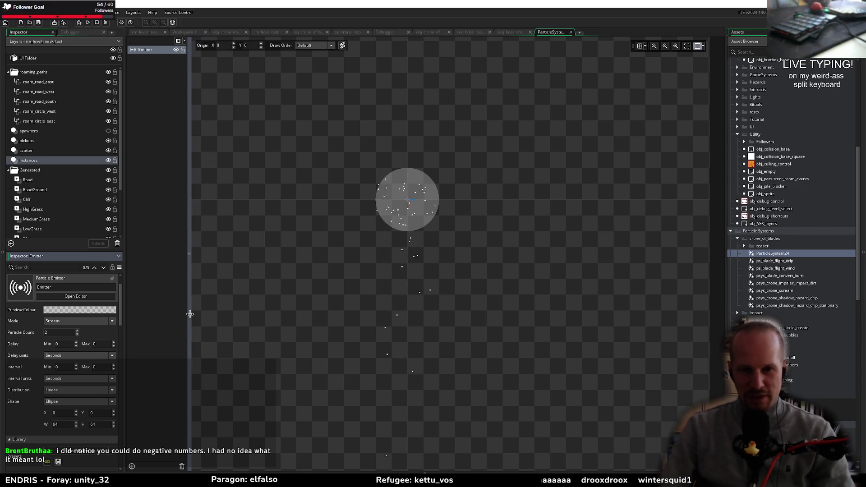
{"action": "scroll", "coordinate": [31, 339], "scroll_direction": "down", "scroll_amount": 2}
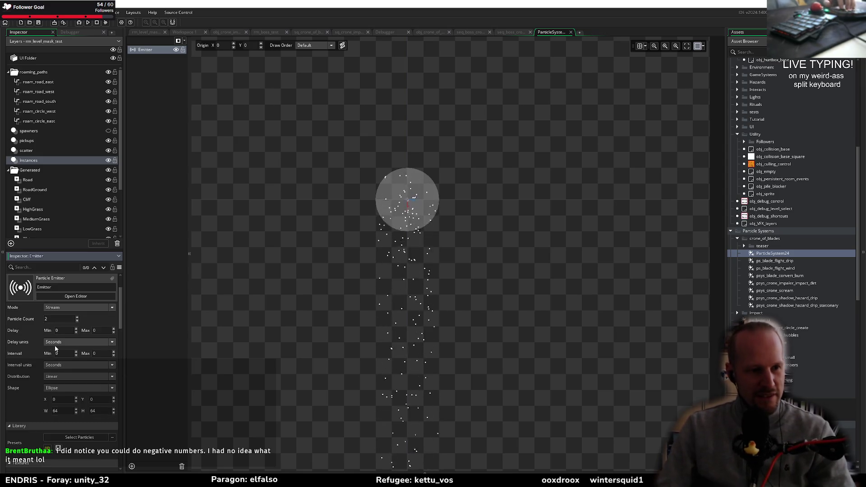
Step: Set the particles' Life to minimum 20 and maximum 40, then deselect the emitter
{"action": "scroll", "coordinate": [410, 232], "scroll_direction": "down", "scroll_amount": 3}
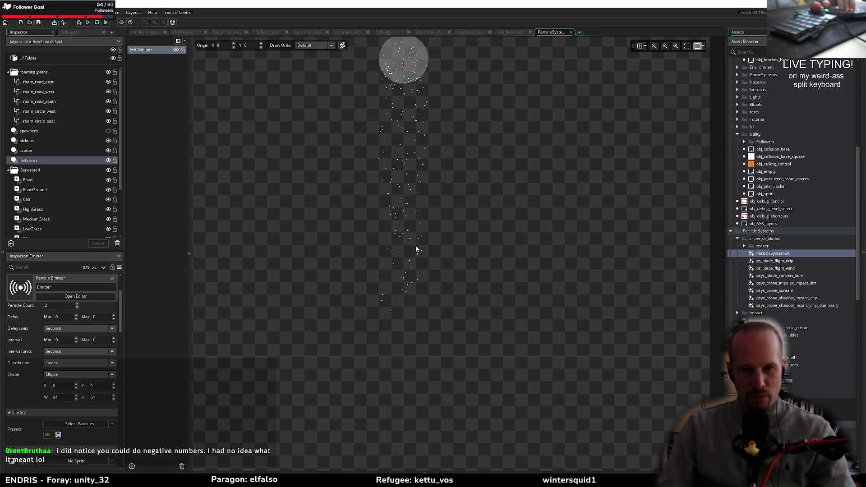
{"action": "scroll", "coordinate": [421, 178], "scroll_direction": "down", "scroll_amount": 2}
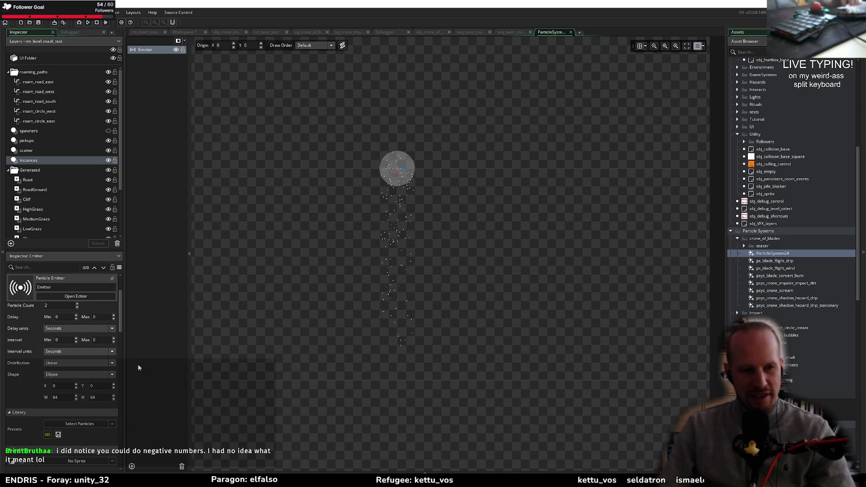
{"action": "scroll", "coordinate": [46, 335], "scroll_direction": "down", "scroll_amount": 6}
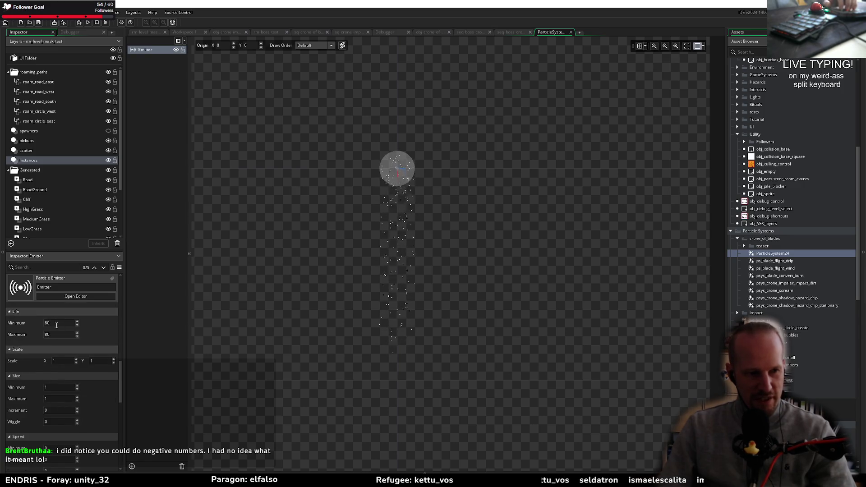
{"action": "double_click", "coordinate": [57, 323]}
{"action": "type", "text": "20"}
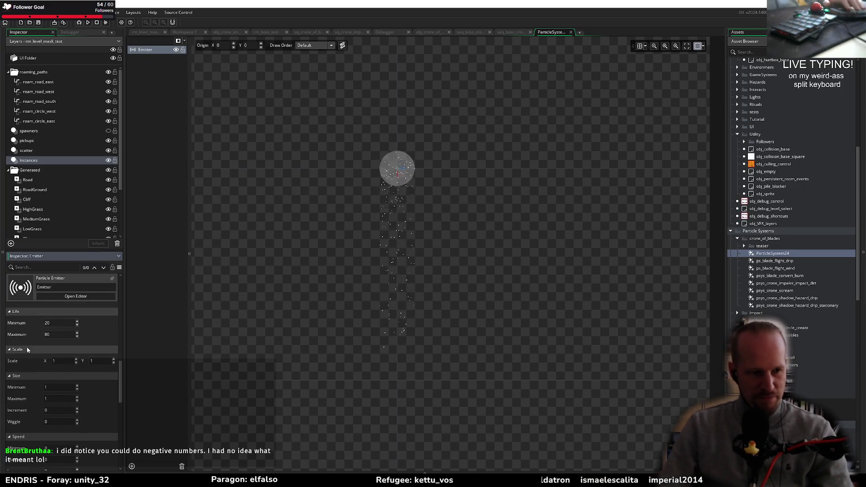
{"action": "type", "text": "40"}
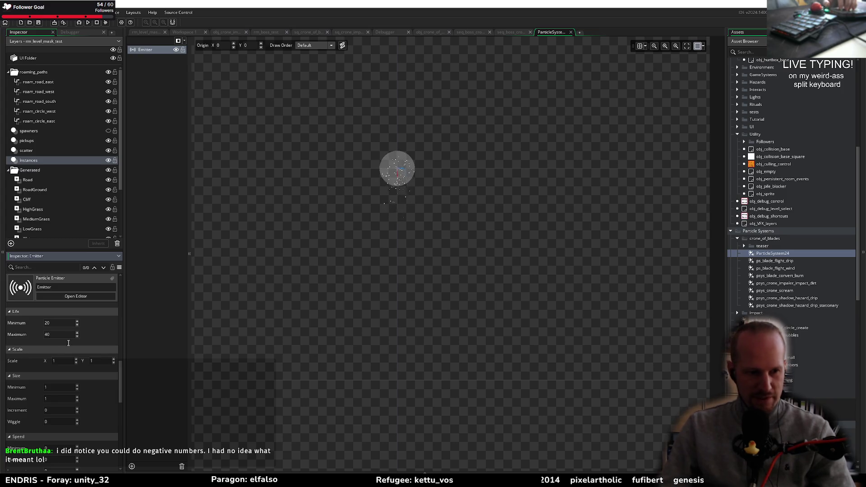
{"action": "scroll", "coordinate": [63, 383], "scroll_direction": "down", "scroll_amount": 3}
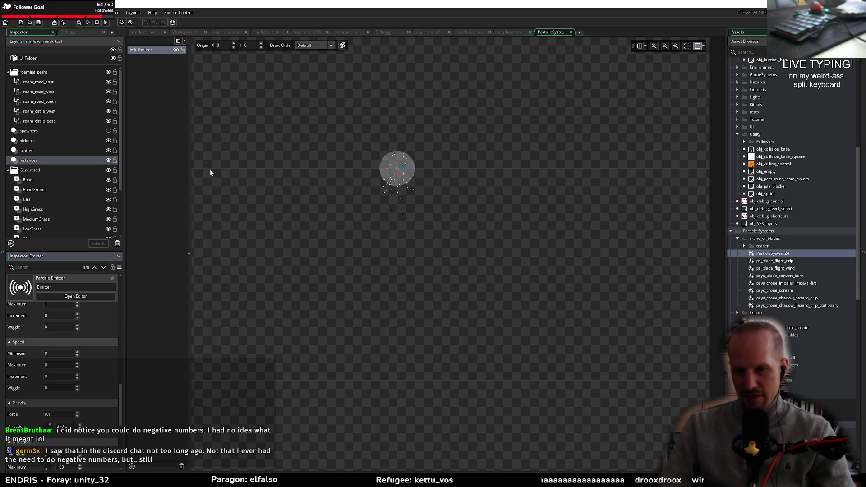
{"action": "left_click", "coordinate": [156, 138]}
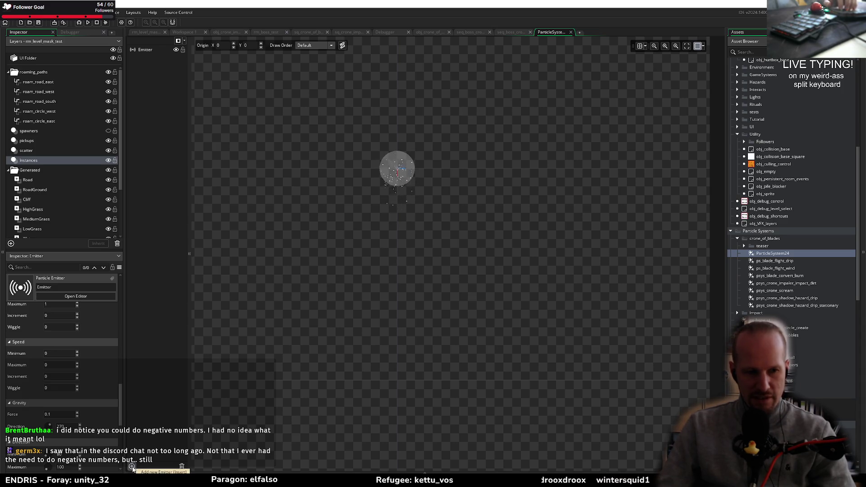
Step: Add Emitter1 and switch its emission Mode from Stream to Burst
{"action": "left_click", "coordinate": [132, 467]}
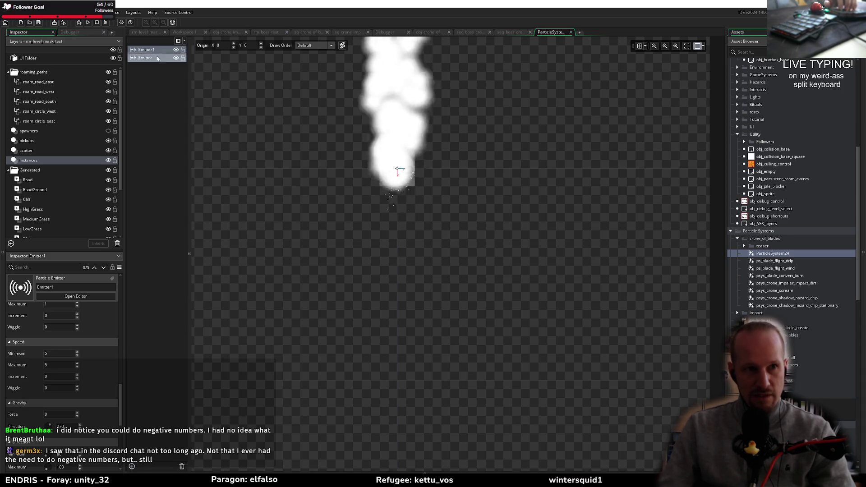
{"action": "scroll", "coordinate": [45, 319], "scroll_direction": "up", "scroll_amount": 10}
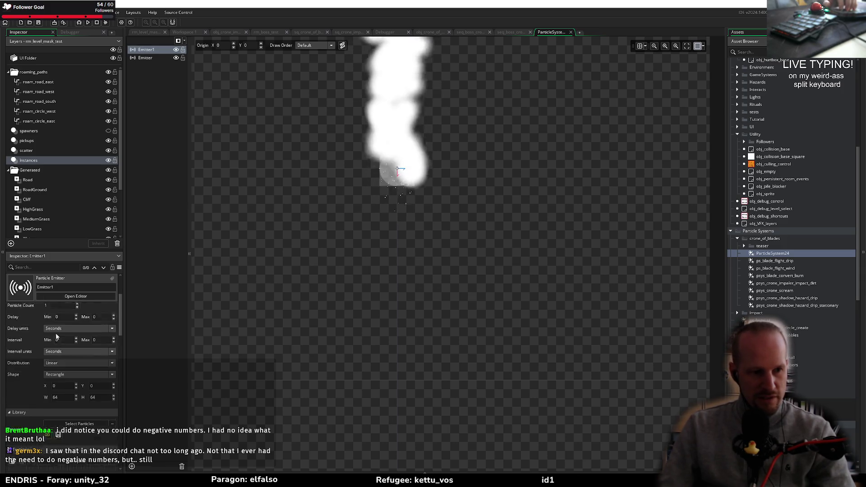
{"action": "left_click", "coordinate": [79, 348]}
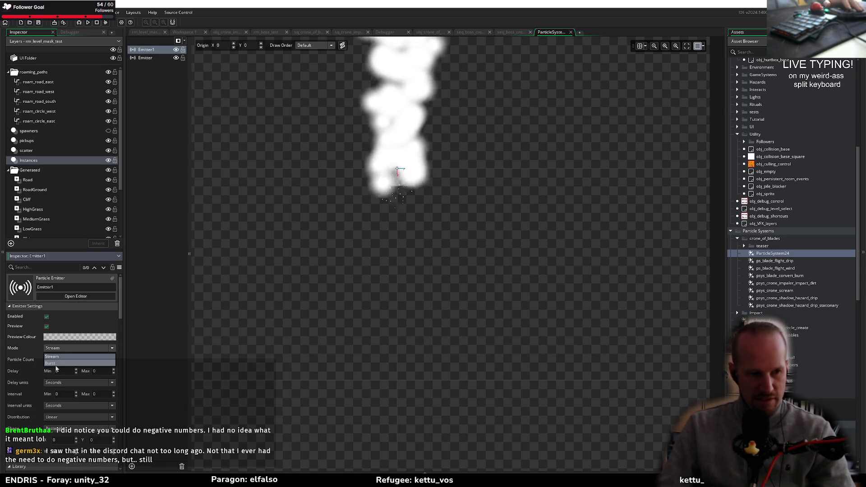
{"action": "left_click", "coordinate": [58, 367]}
{"action": "scroll", "coordinate": [14, 426], "scroll_direction": "down", "scroll_amount": 5}
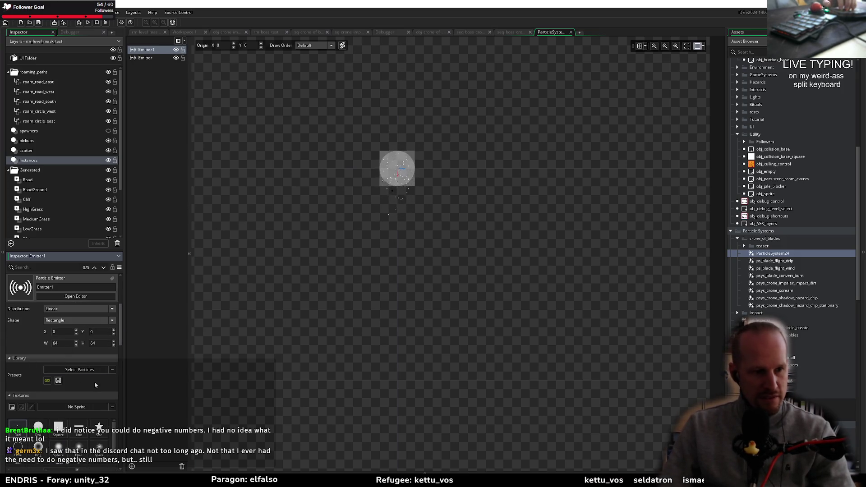
{"action": "scroll", "coordinate": [95, 384], "scroll_direction": "up", "scroll_amount": 5}
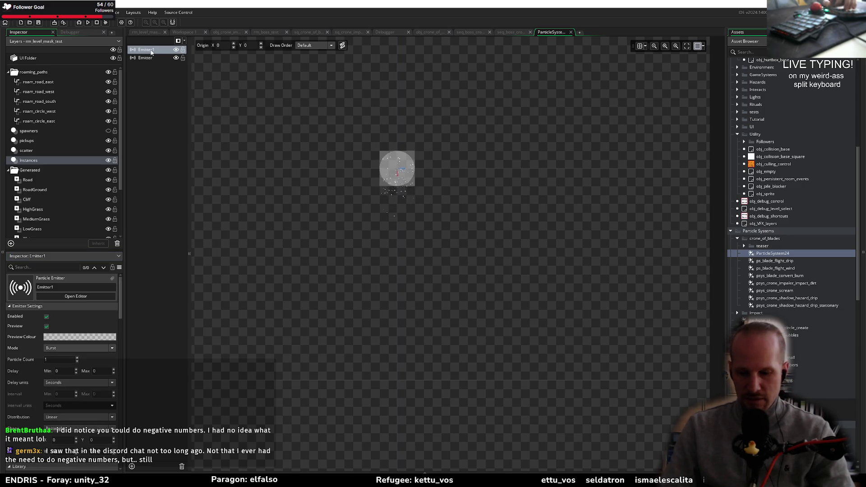
Step: Rename the new emitter to pixel_ground_hit
{"action": "double_click", "coordinate": [151, 51]}
{"action": "type", "text": "pixel_"}
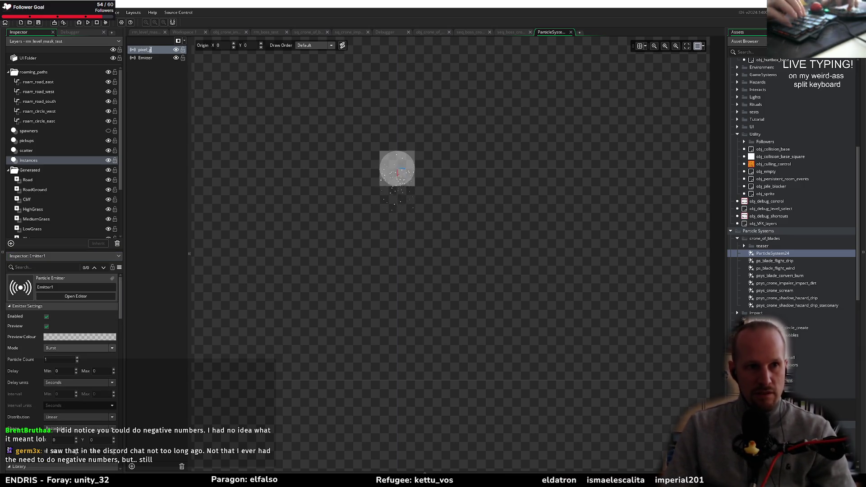
{"action": "type", "text": "ground_"}
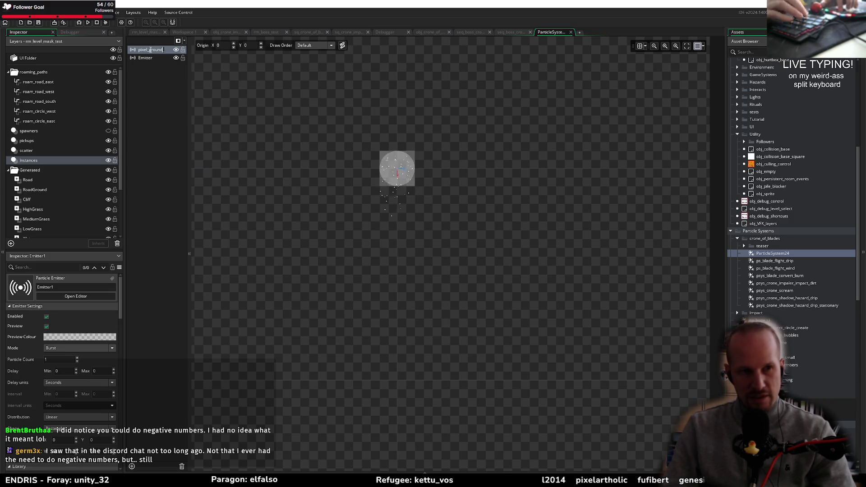
{"action": "type", "text": "hit"}
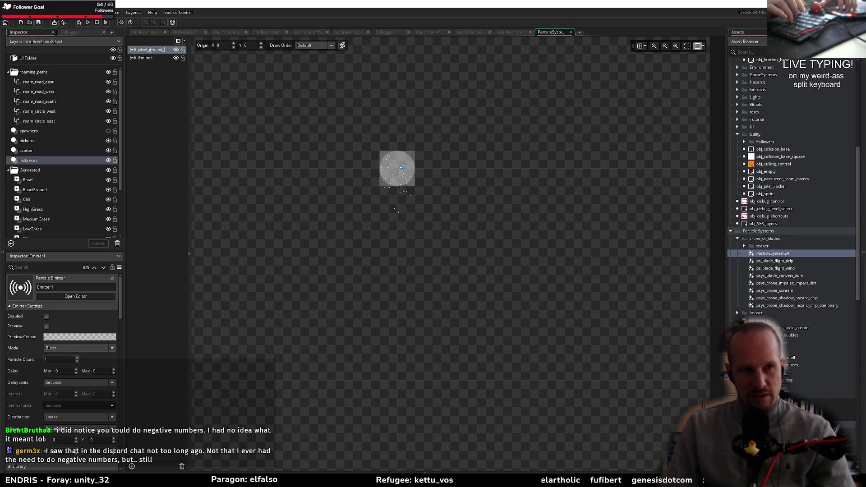
{"action": "key", "text": "Return"}
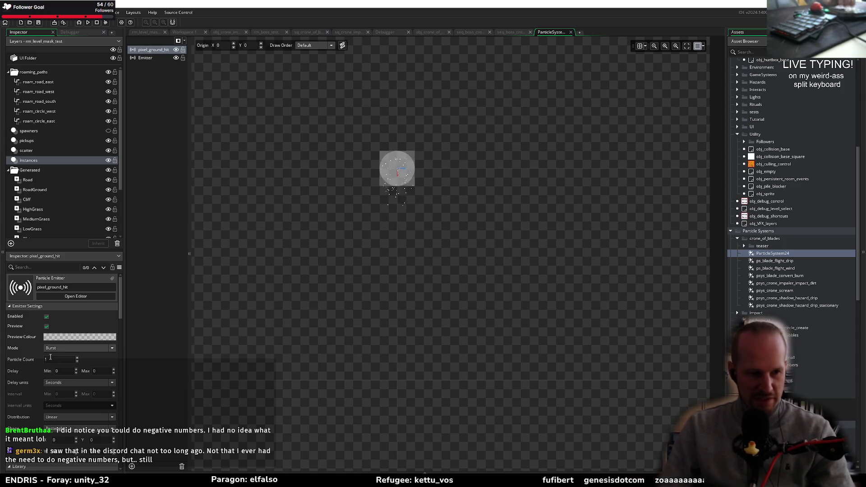
Step: Set the particles' Speed Min and Max both to 0
{"action": "scroll", "coordinate": [59, 388], "scroll_direction": "down", "scroll_amount": 5}
{"action": "scroll", "coordinate": [63, 422], "scroll_direction": "down", "scroll_amount": 1}
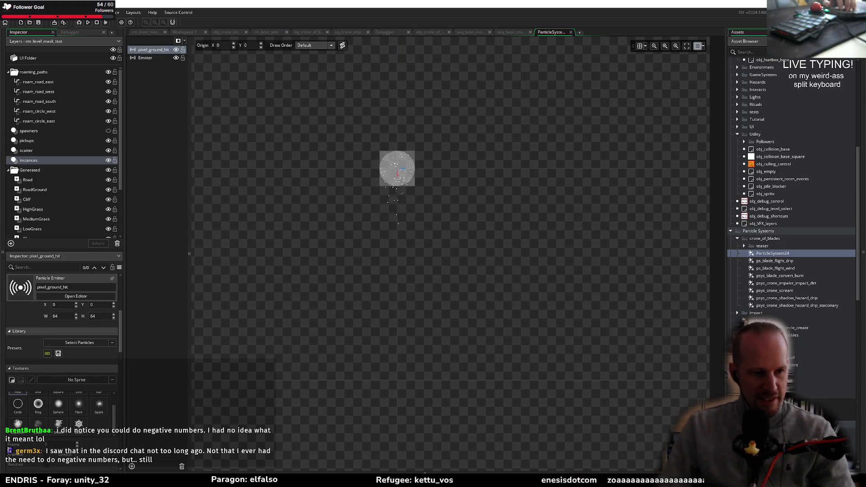
{"action": "scroll", "coordinate": [63, 423], "scroll_direction": "down", "scroll_amount": 5}
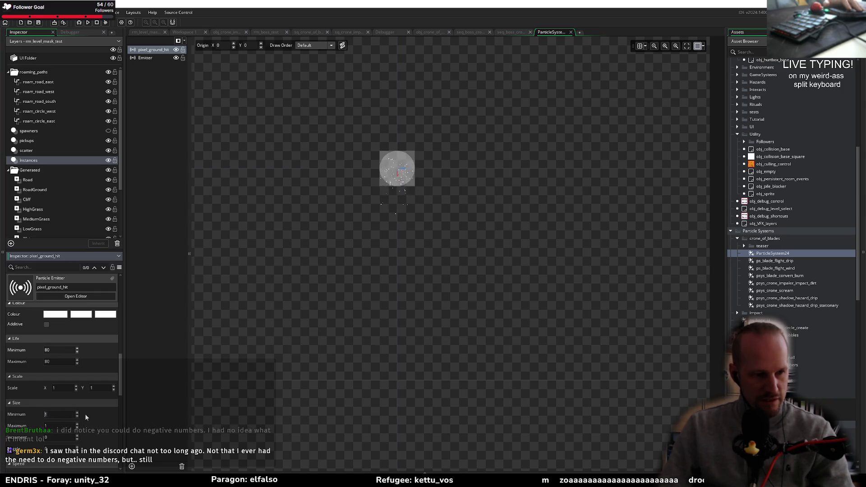
{"action": "scroll", "coordinate": [61, 414], "scroll_direction": "down", "scroll_amount": 3}
{"action": "type", "text": "0"}
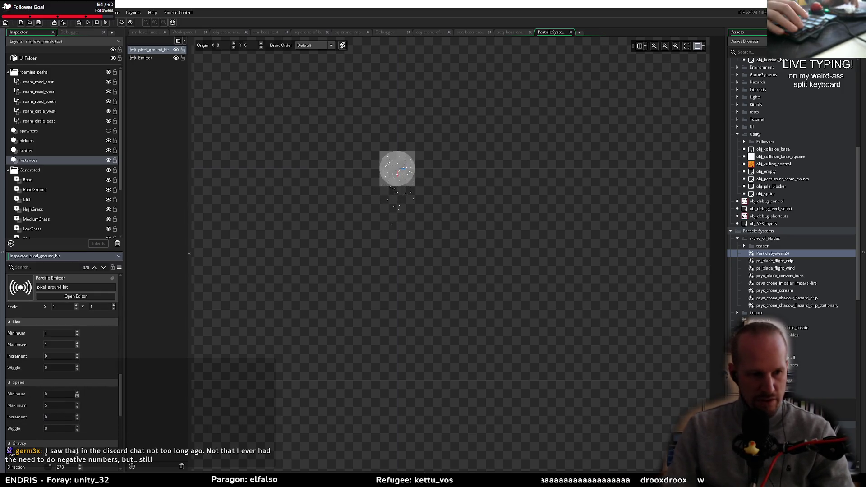
{"action": "key", "text": "Tab"}
{"action": "type", "text": "0"}
Step: Make the final colour fully transparent and set Life Maximum to 120
{"action": "scroll", "coordinate": [57, 363], "scroll_direction": "up", "scroll_amount": 5}
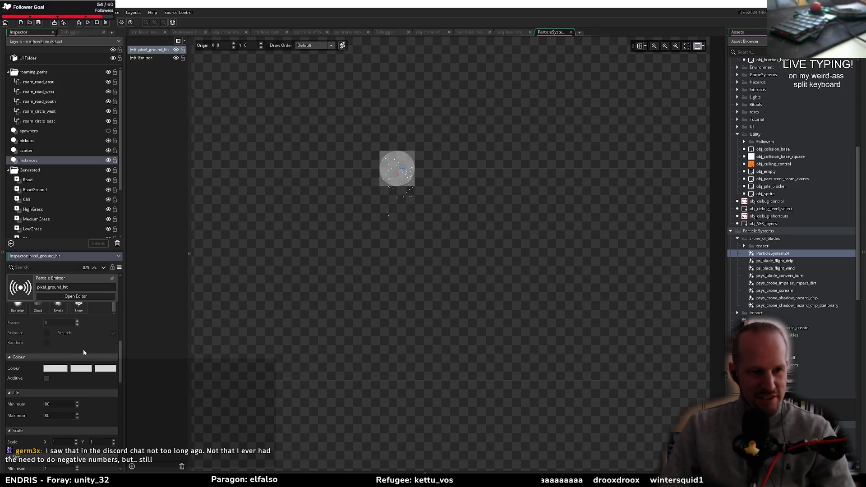
{"action": "left_click", "coordinate": [104, 410]}
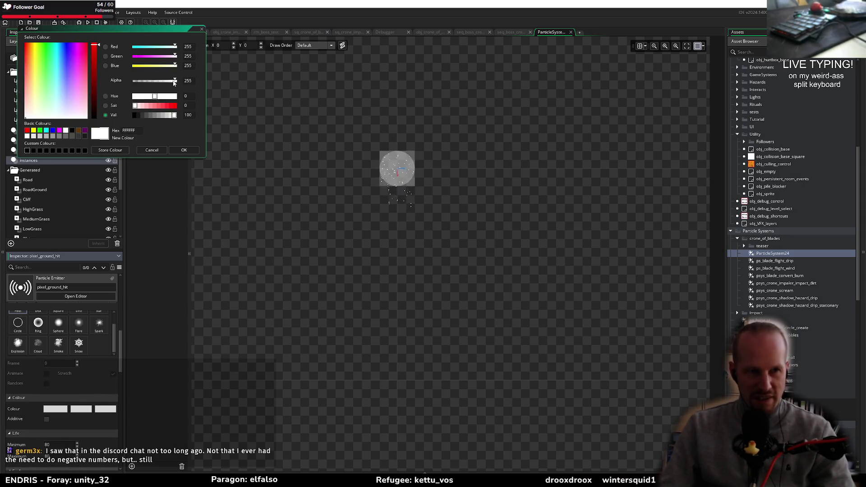
{"action": "left_click", "coordinate": [183, 153]}
{"action": "scroll", "coordinate": [50, 374], "scroll_direction": "down", "scroll_amount": 4}
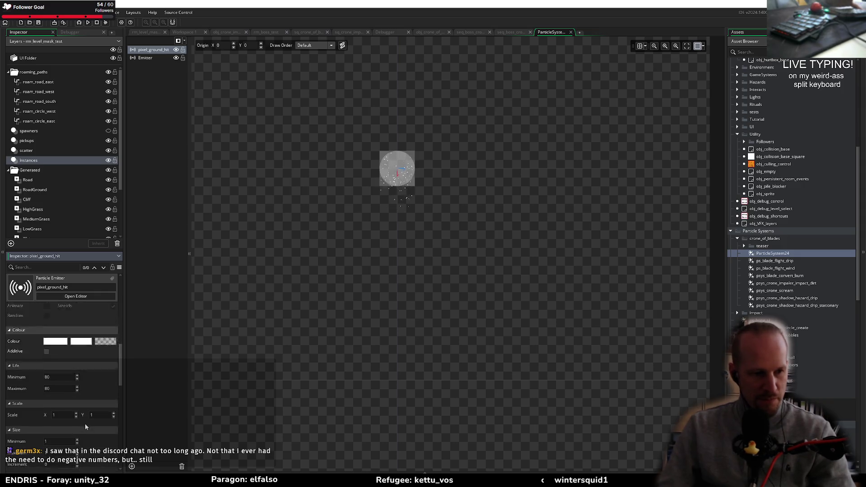
{"action": "key", "text": "Tab"}
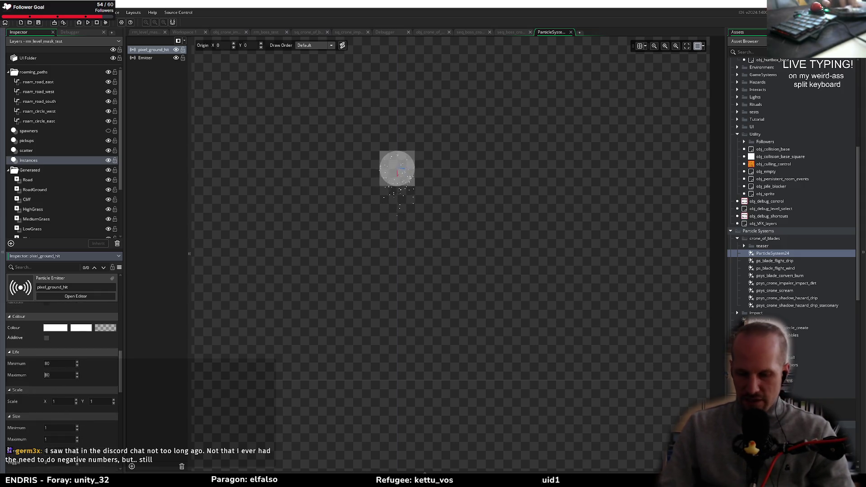
{"action": "type", "text": "120"}
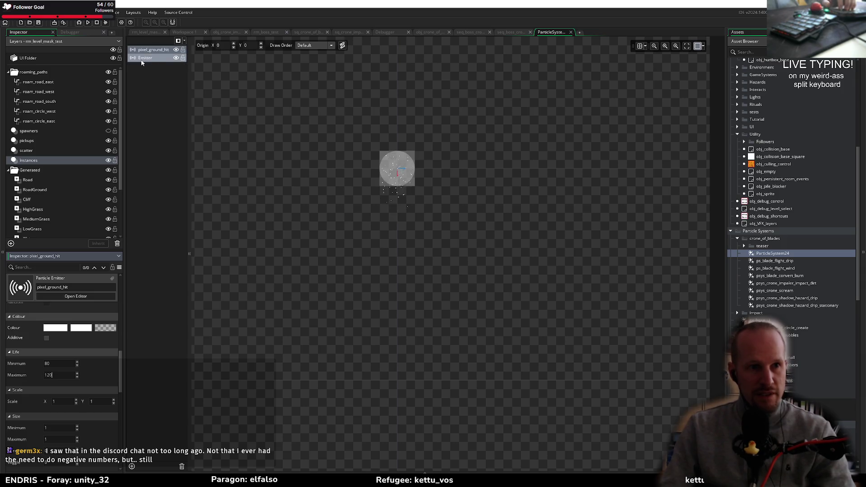
{"action": "scroll", "coordinate": [68, 361], "scroll_direction": "up", "scroll_amount": 5}
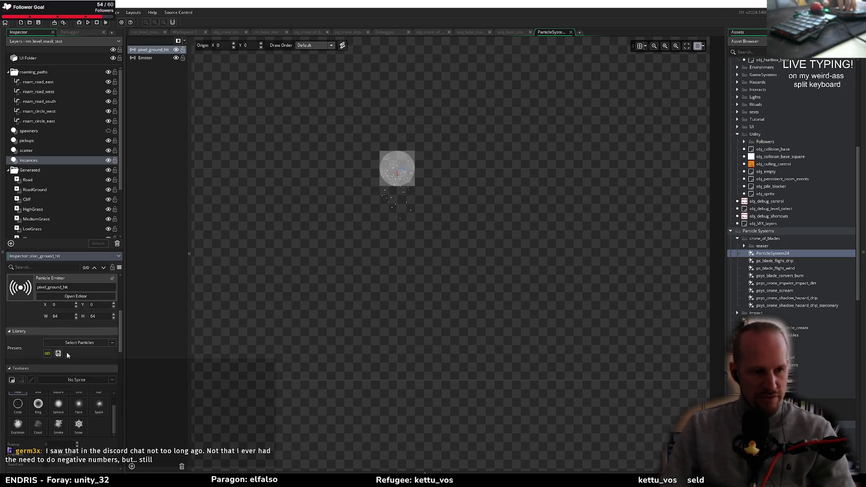
Step: Save the particle settings as the Library preset 1_pixel_ground_remain
{"action": "left_click", "coordinate": [59, 353]}
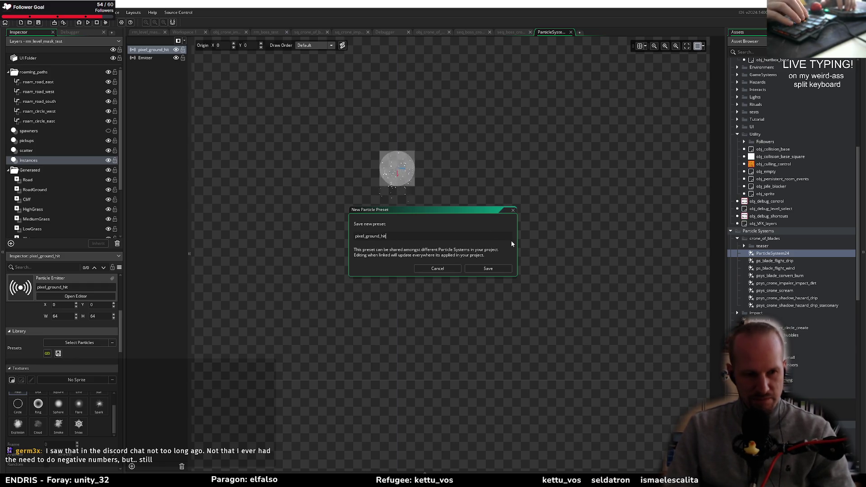
{"action": "key", "text": "Left"}
{"action": "key", "text": "Left"}
{"action": "key", "text": "Left"}
{"action": "key", "text": "Delete"}
{"action": "key", "text": "Delete"}
{"action": "key", "text": "Delete"}
{"action": "type", "text": "remain"}
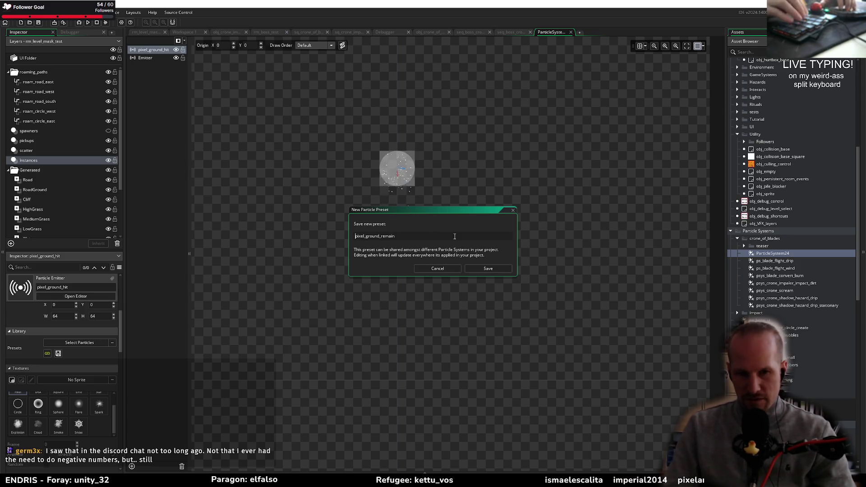
{"action": "type", "text": "1_"}
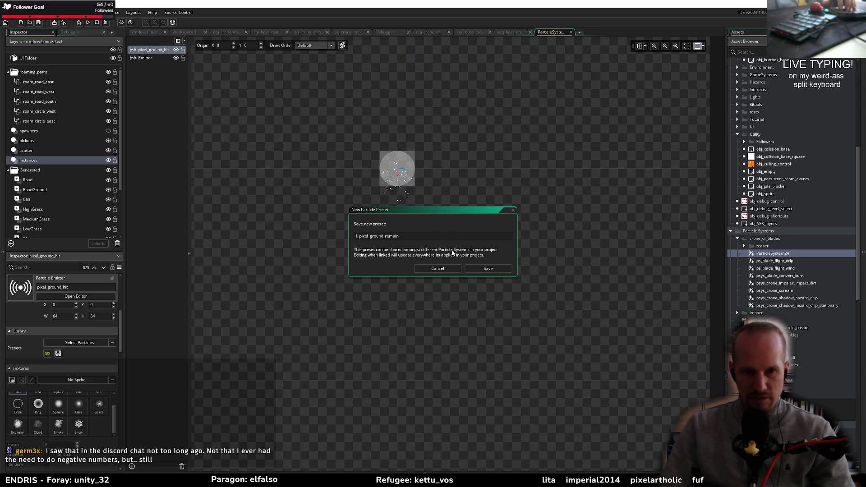
{"action": "left_click", "coordinate": [486, 269]}
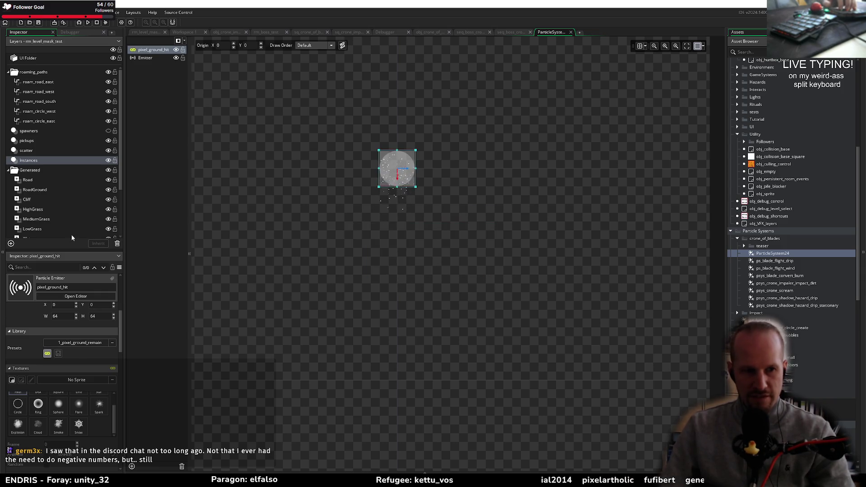
Step: Delete the pixel_ground_hit emitter and pick what spawns when particles die
{"action": "key", "text": "Delete"}
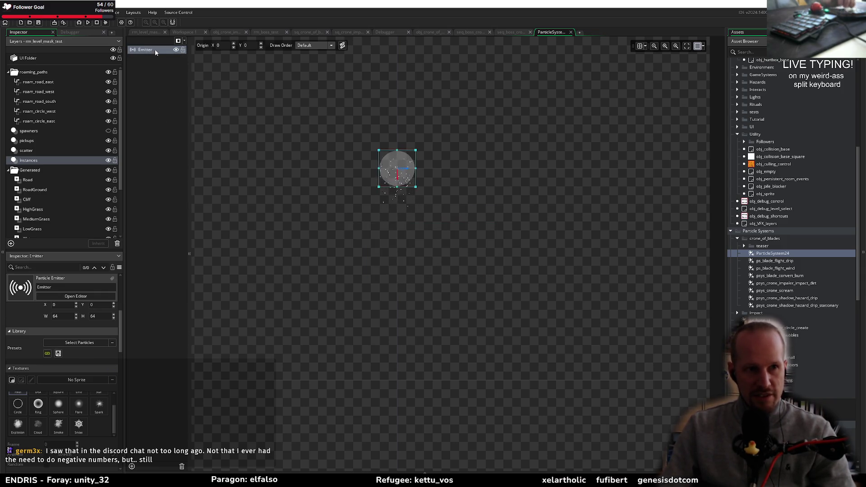
{"action": "scroll", "coordinate": [51, 395], "scroll_direction": "down", "scroll_amount": 10}
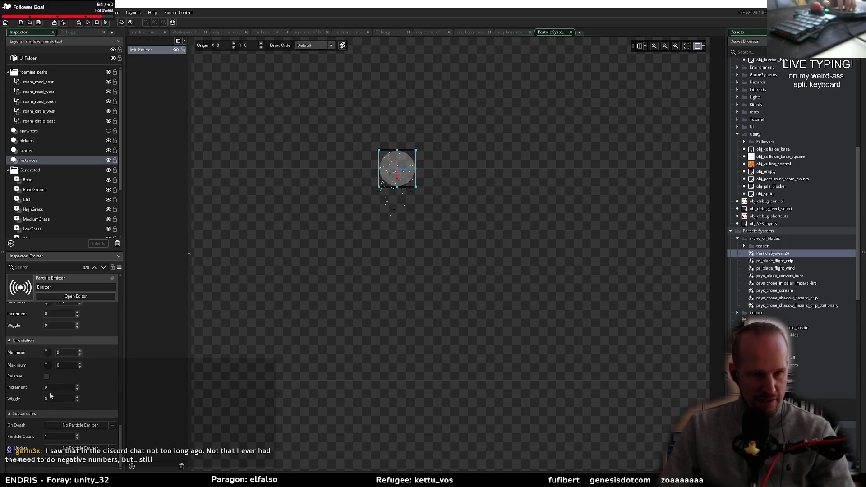
{"action": "left_click", "coordinate": [81, 425]}
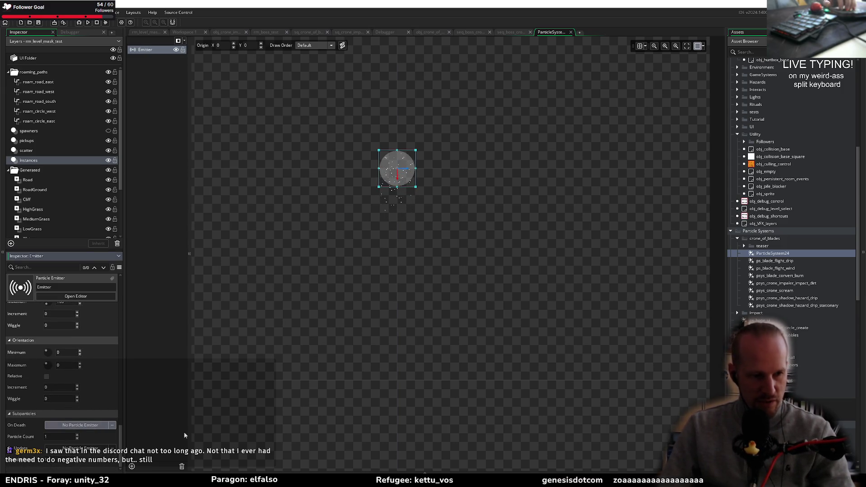
Step: Set the Emitter's On Death subparticle to 1_pixel_ground_remain
{"action": "double_click", "coordinate": [147, 342]}
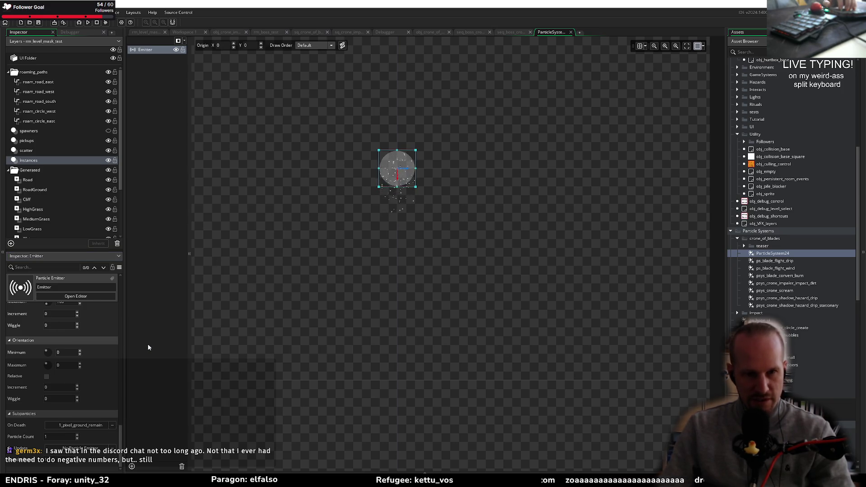
{"action": "scroll", "coordinate": [406, 268], "scroll_direction": "up", "scroll_amount": 5}
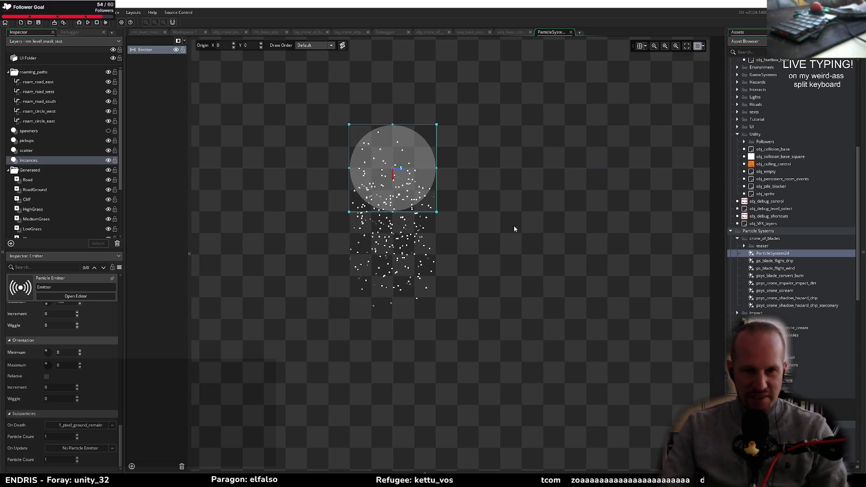
{"action": "scroll", "coordinate": [455, 307], "scroll_direction": "up", "scroll_amount": 1}
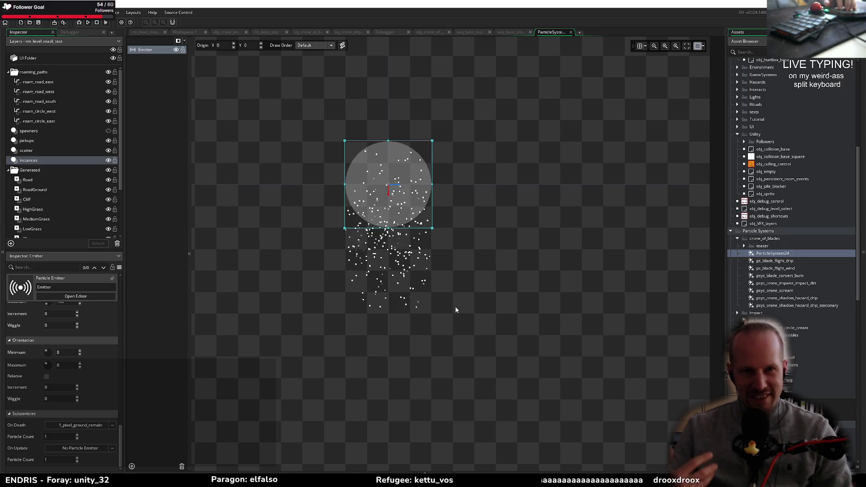
{"action": "scroll", "coordinate": [481, 247], "scroll_direction": "down", "scroll_amount": 2}
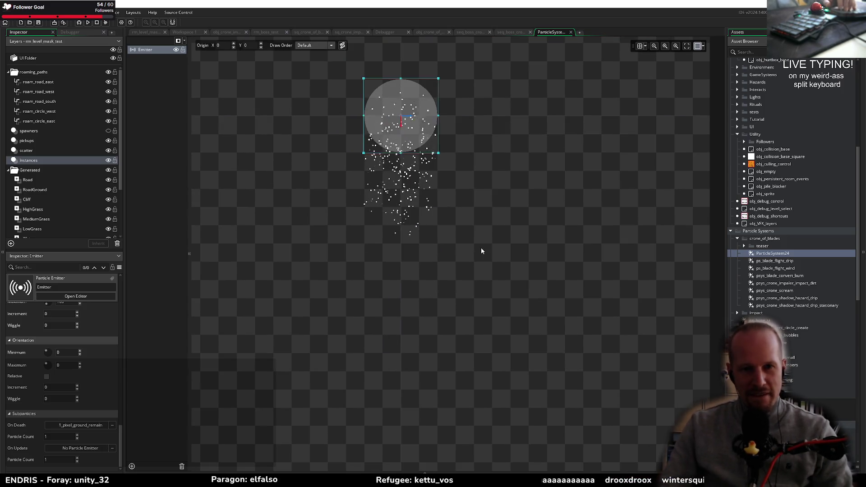
{"action": "scroll", "coordinate": [455, 263], "scroll_direction": "up", "scroll_amount": 2}
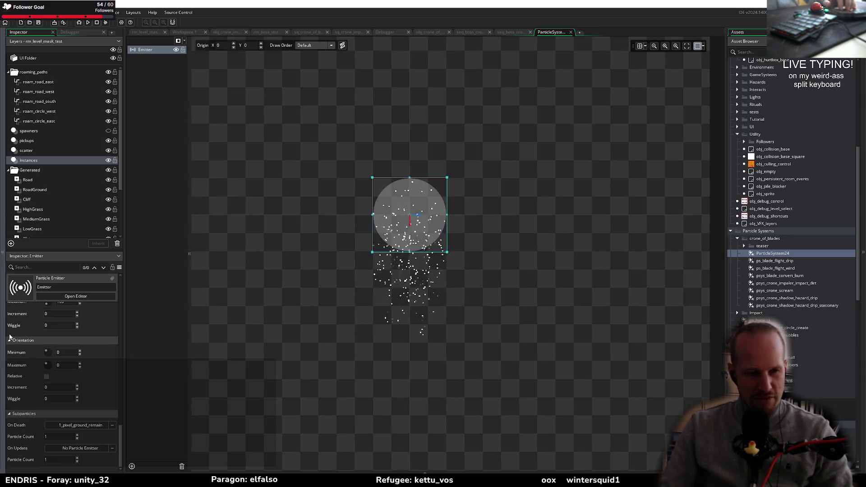
{"action": "scroll", "coordinate": [67, 361], "scroll_direction": "up", "scroll_amount": 5}
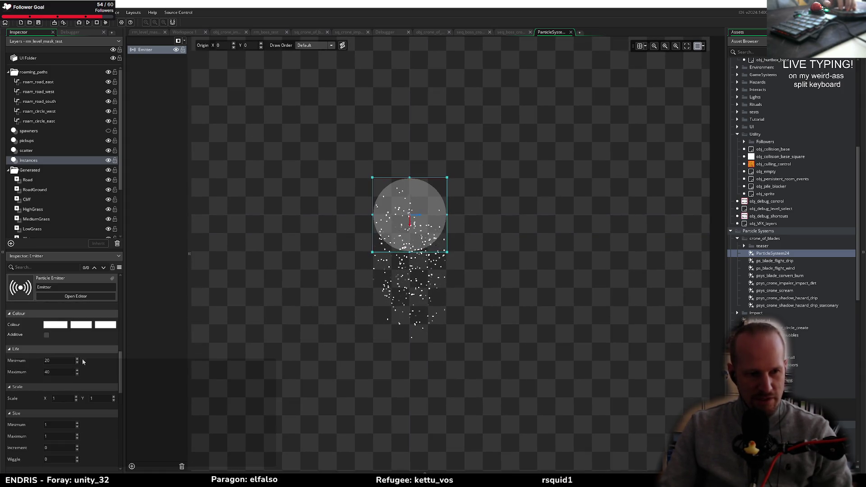
{"action": "scroll", "coordinate": [83, 361], "scroll_direction": "up", "scroll_amount": 6}
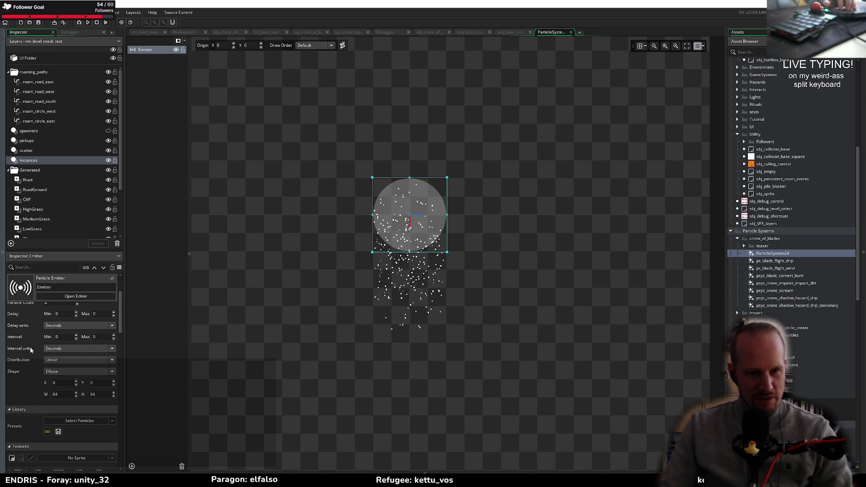
{"action": "scroll", "coordinate": [31, 350], "scroll_direction": "down", "scroll_amount": 5}
{"action": "double_click", "coordinate": [59, 320]}
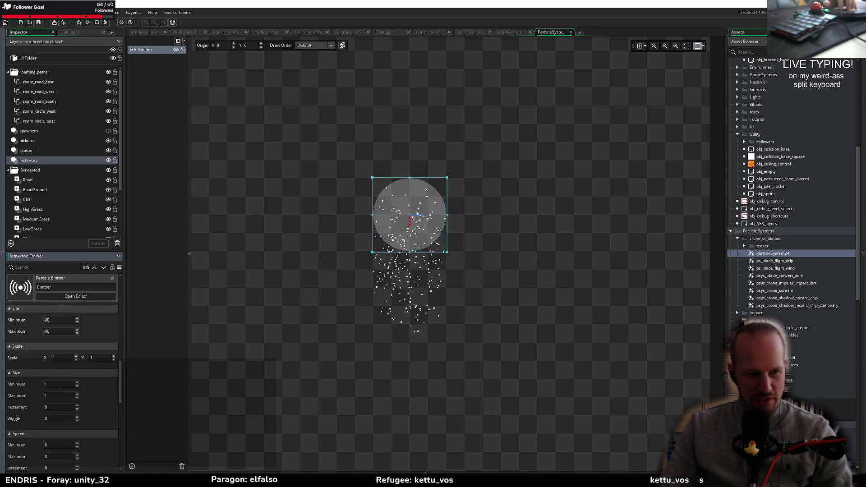
{"action": "type", "text": "40"}
{"action": "key", "text": "Return"}
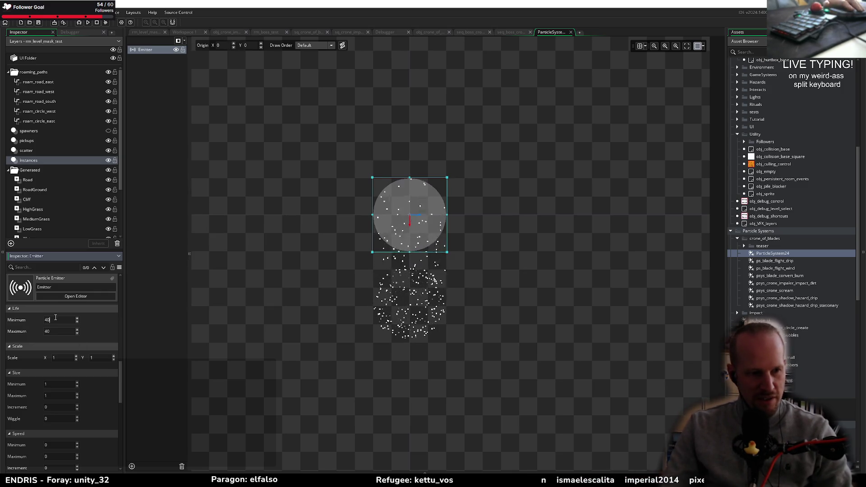
{"action": "type", "text": "32"}
{"action": "key", "text": "Tab"}
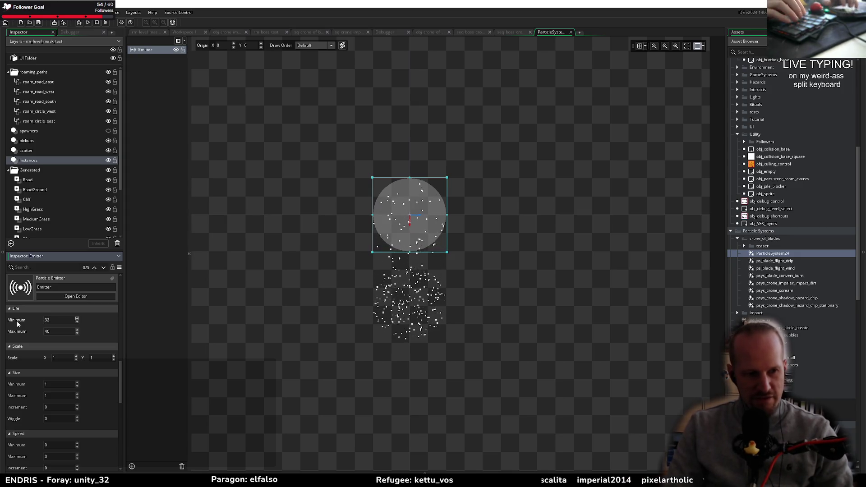
{"action": "type", "text": "48"}
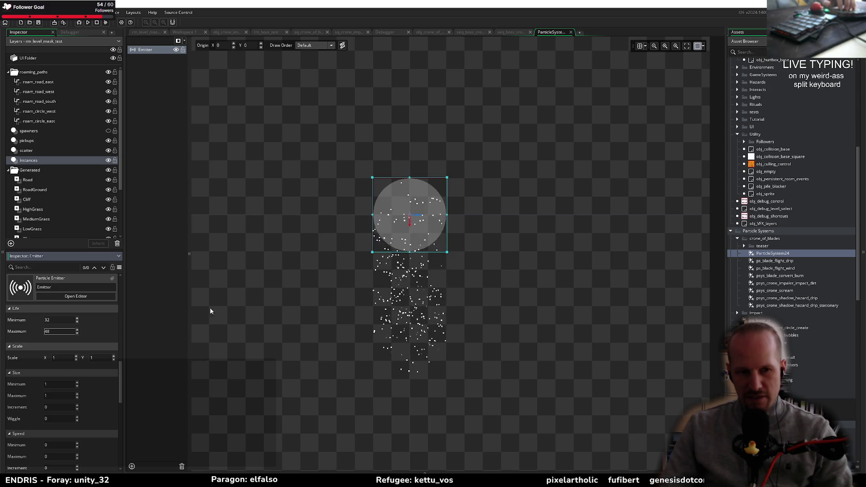
{"action": "scroll", "coordinate": [85, 357], "scroll_direction": "down", "scroll_amount": 6}
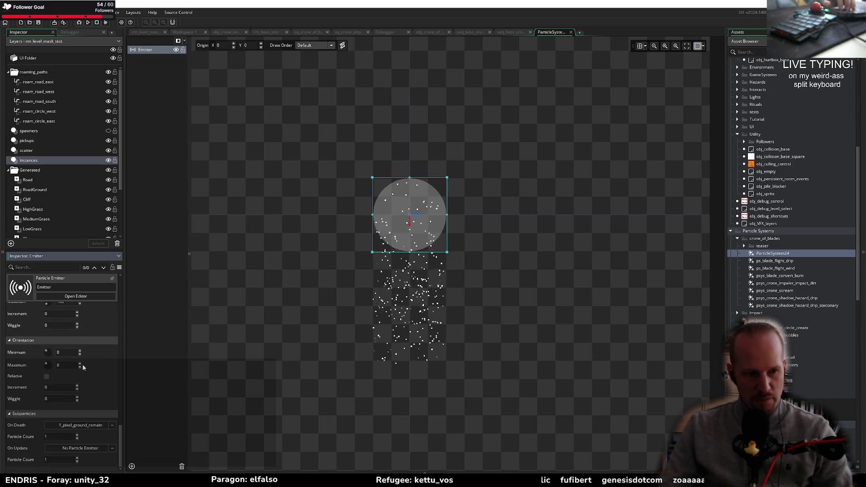
{"action": "scroll", "coordinate": [83, 367], "scroll_direction": "up", "scroll_amount": 5}
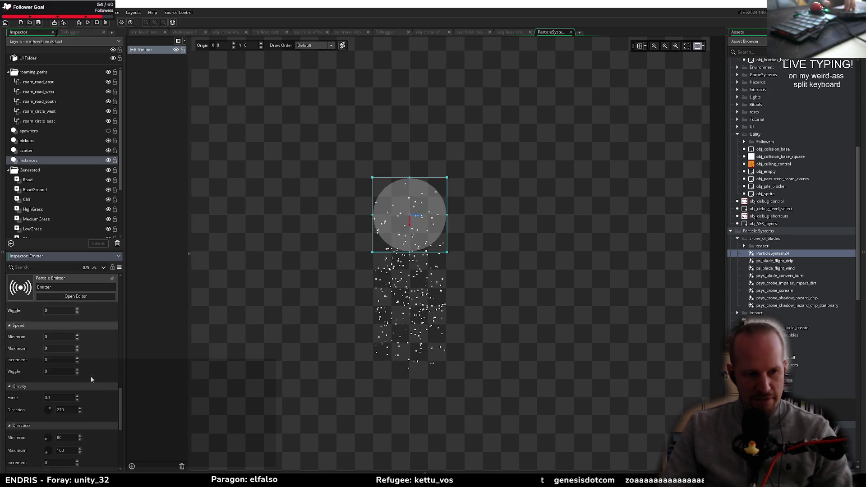
{"action": "scroll", "coordinate": [82, 384], "scroll_direction": "up", "scroll_amount": 3}
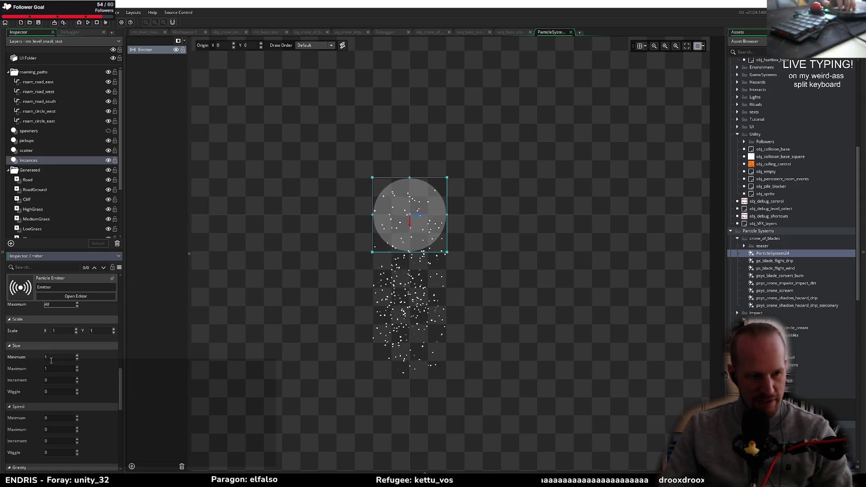
{"action": "scroll", "coordinate": [40, 408], "scroll_direction": "down", "scroll_amount": 1}
Step: Set the emitter's minimum particle speed to 0.1
{"action": "left_click", "coordinate": [60, 391]}
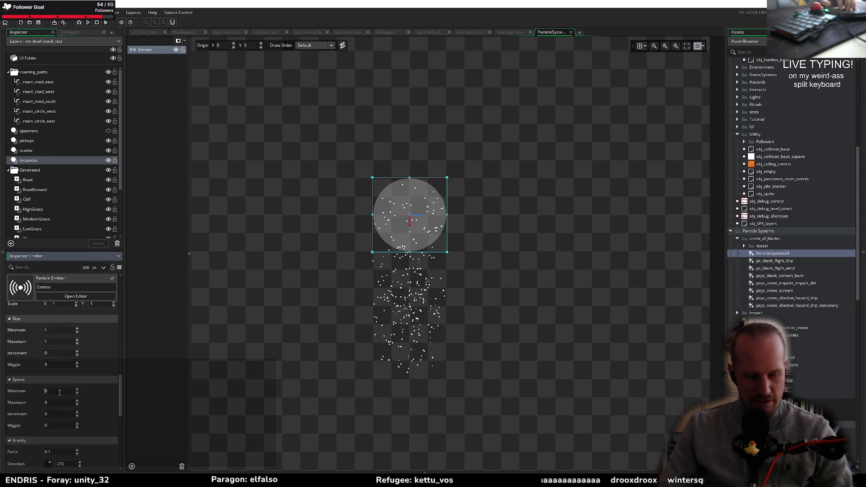
{"action": "type", "text": "0.1"}
{"action": "key", "text": "Tab"}
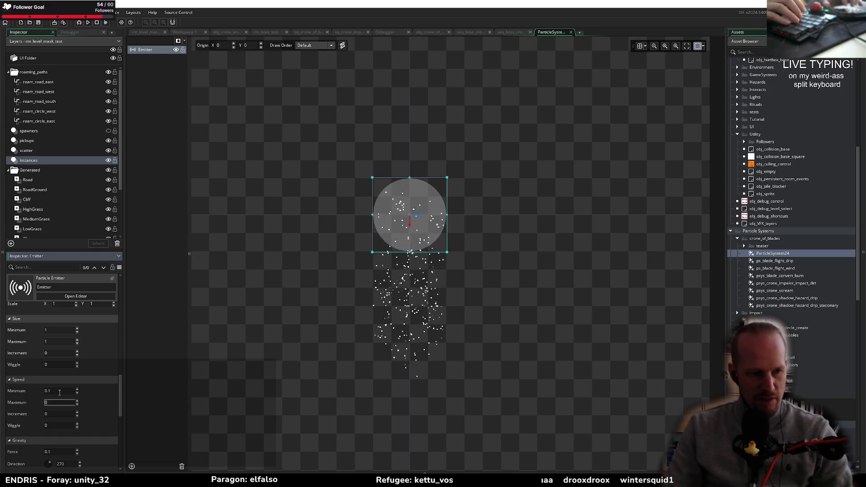
{"action": "type", "text": ".2"}
{"action": "scroll", "coordinate": [68, 388], "scroll_direction": "down", "scroll_amount": 5}
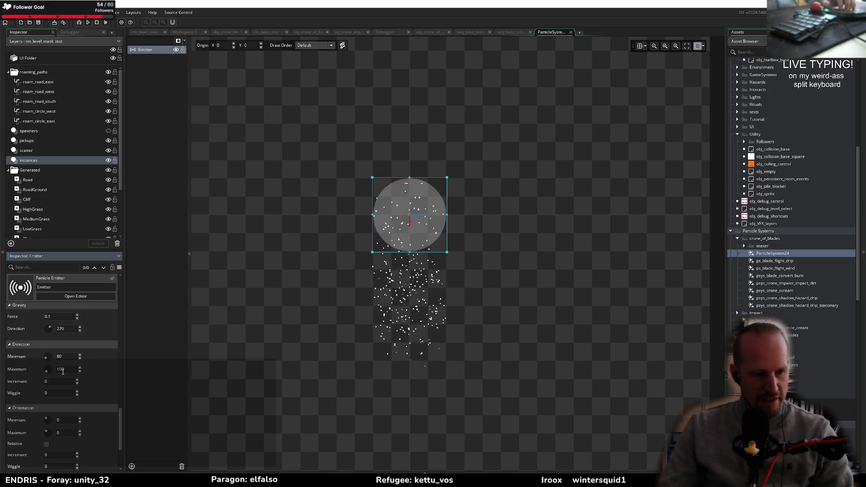
{"action": "scroll", "coordinate": [62, 371], "scroll_direction": "down", "scroll_amount": 1}
{"action": "scroll", "coordinate": [65, 381], "scroll_direction": "up", "scroll_amount": 3}
{"action": "scroll", "coordinate": [48, 358], "scroll_direction": "up", "scroll_amount": 2}
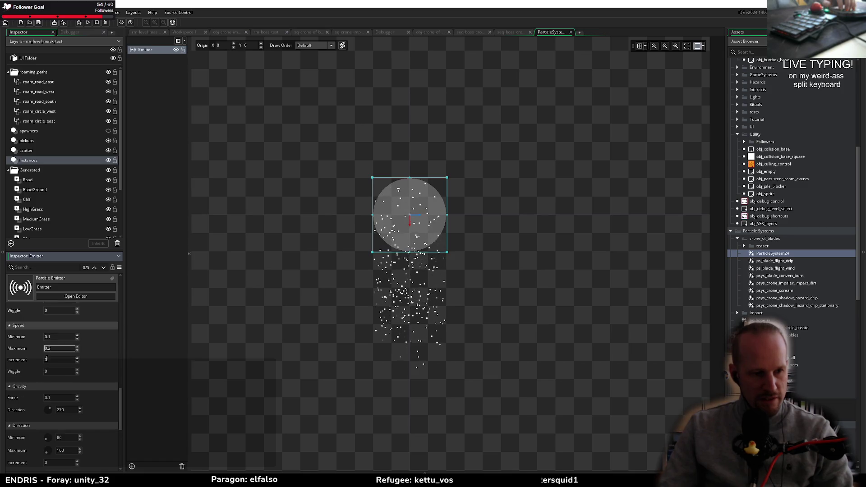
{"action": "scroll", "coordinate": [49, 414], "scroll_direction": "down", "scroll_amount": 2}
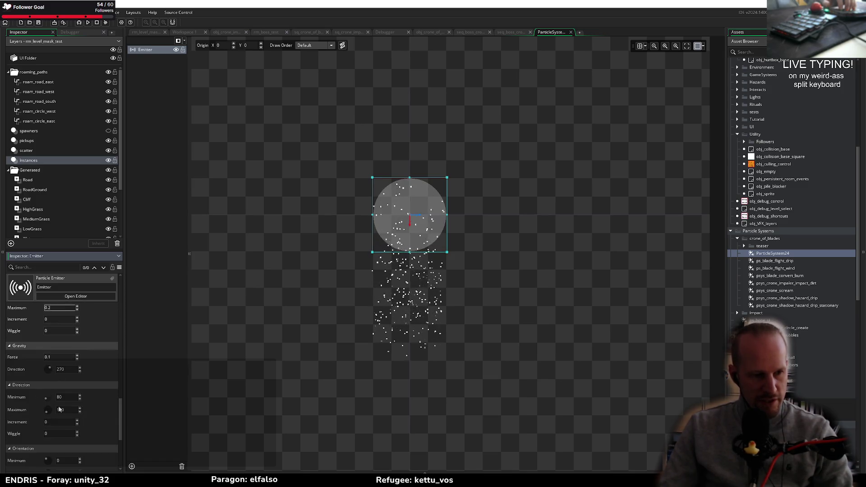
Step: Set the emission direction to 225–315 degrees and the maximum speed to 0.5
{"action": "left_click", "coordinate": [67, 397]}
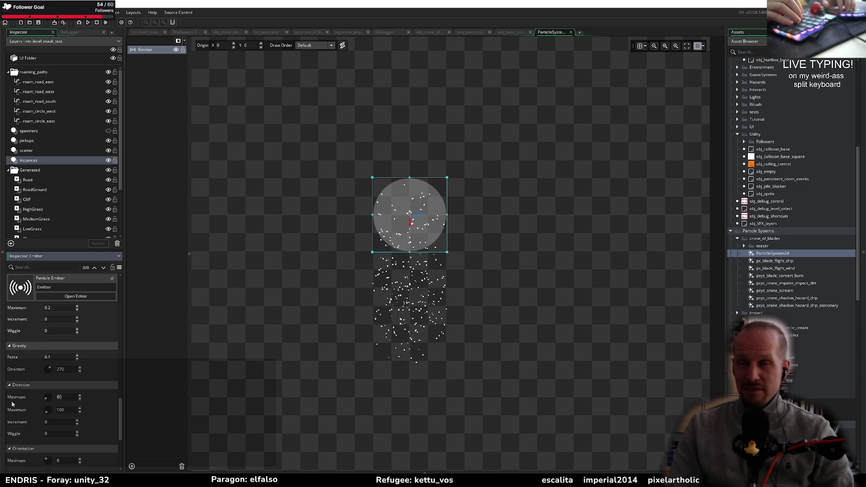
{"action": "type", "text": "225"}
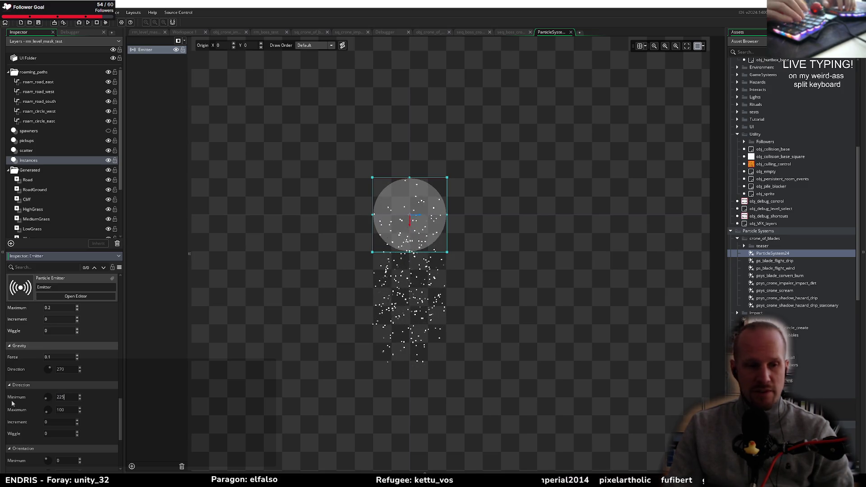
{"action": "key", "text": "Tab"}
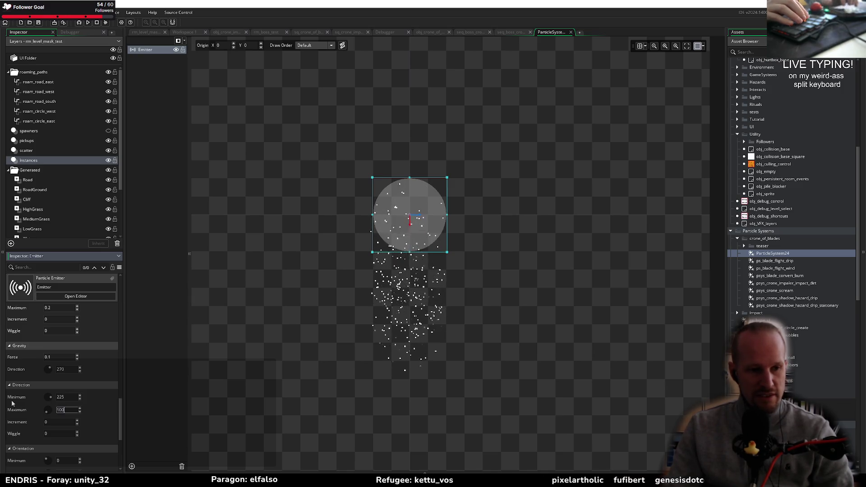
{"action": "type", "text": "315"}
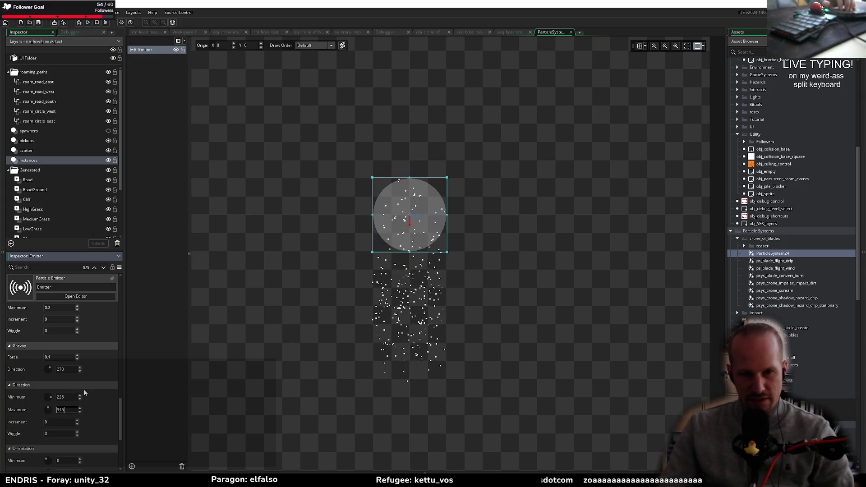
{"action": "left_click", "coordinate": [96, 419]}
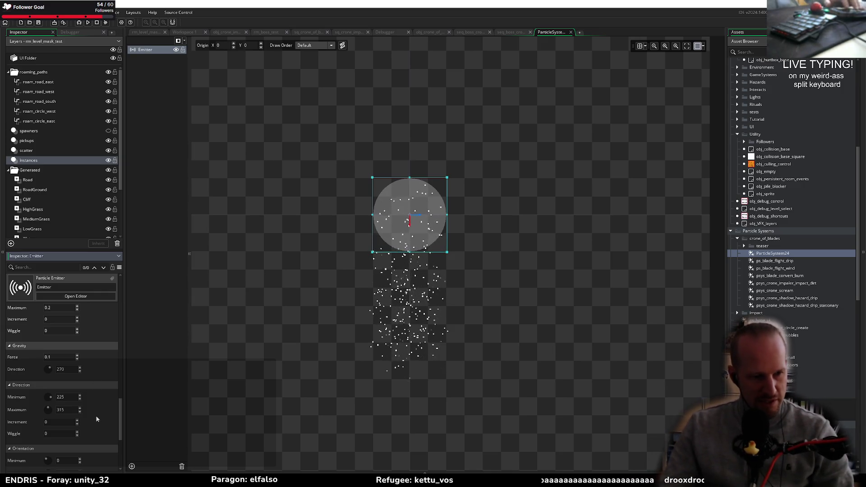
{"action": "scroll", "coordinate": [69, 375], "scroll_direction": "up", "scroll_amount": 4}
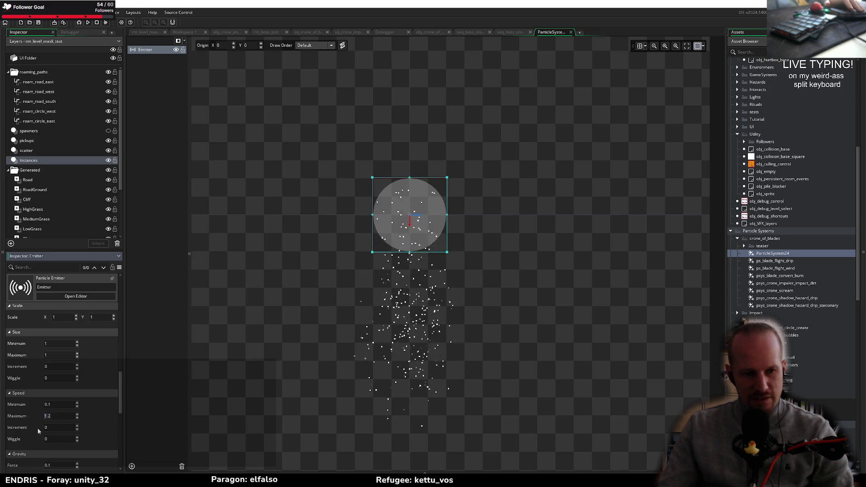
{"action": "type", "text": "0.5"}
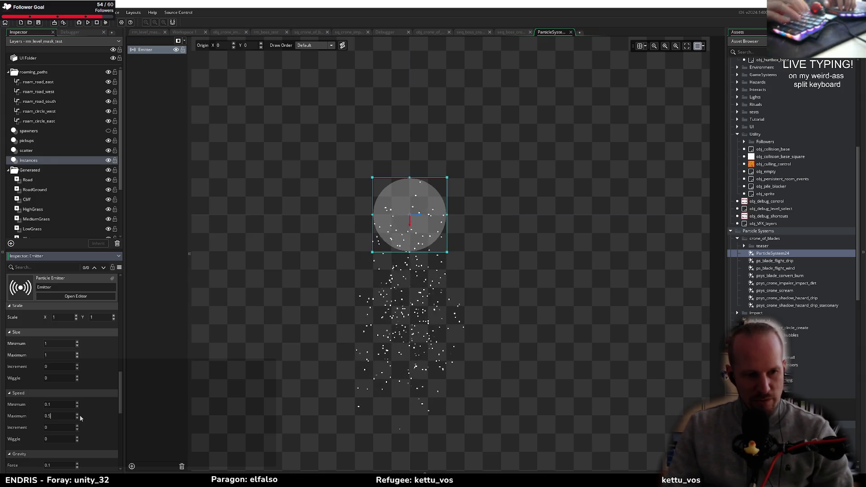
{"action": "scroll", "coordinate": [85, 410], "scroll_direction": "down", "scroll_amount": 5}
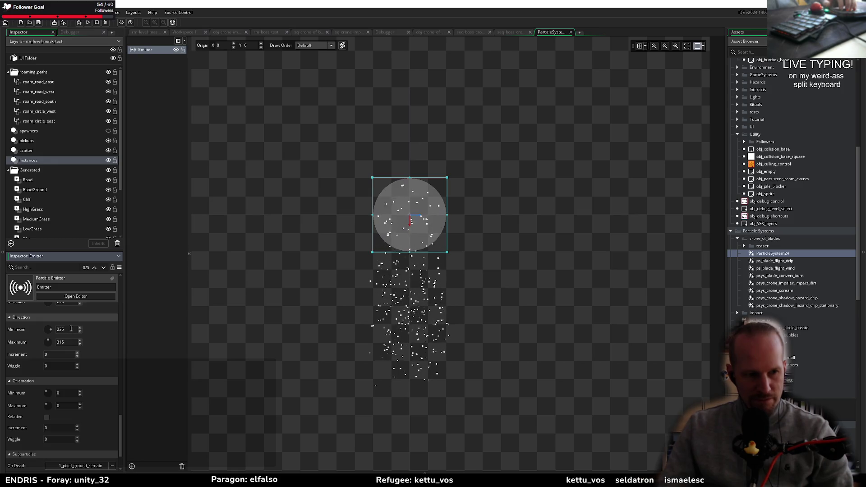
Step: Change the emitter's direction range to minimum 181 and maximum 359 degrees
{"action": "double_click", "coordinate": [59, 333]}
{"action": "type", "text": "180"}
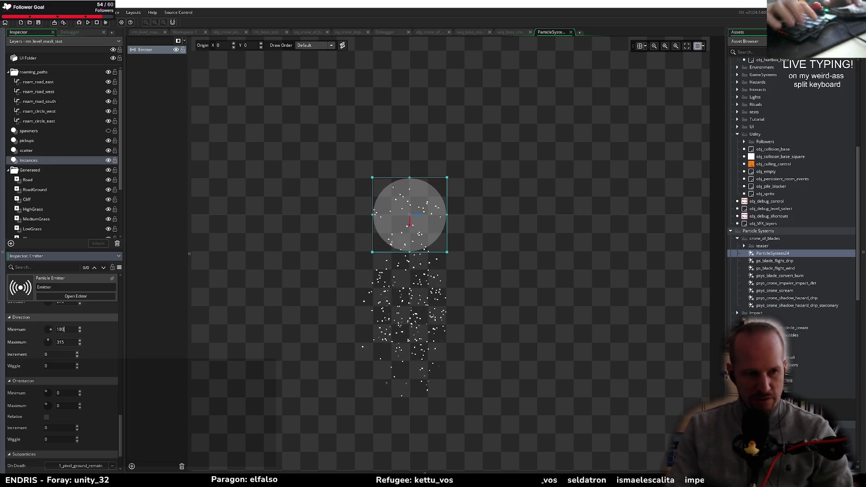
{"action": "type", "text": "5"}
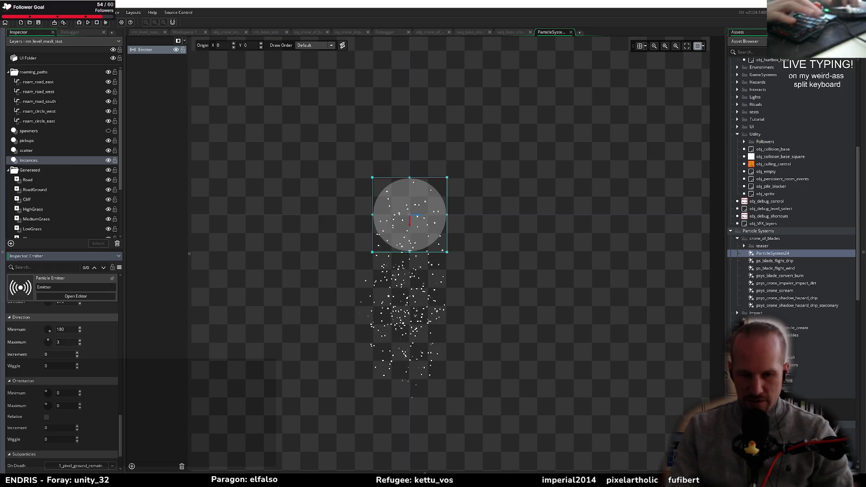
{"action": "type", "text": "60"}
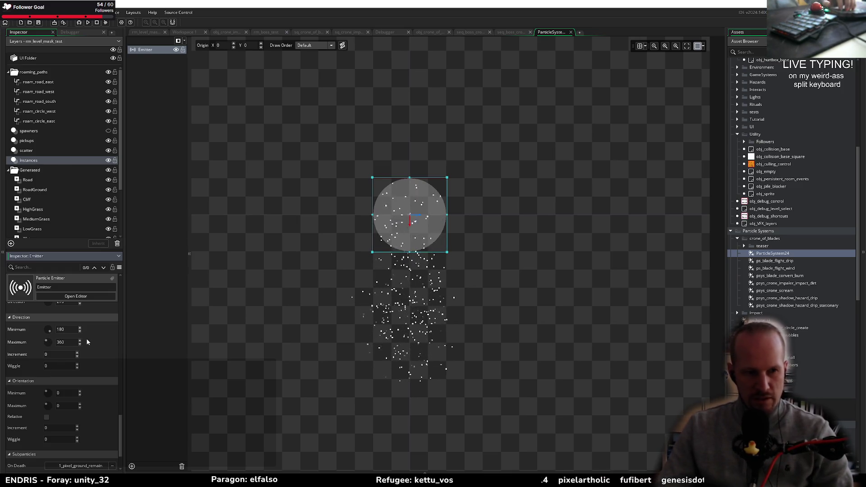
{"action": "left_click", "coordinate": [57, 329]}
{"action": "type", "text": "0"}
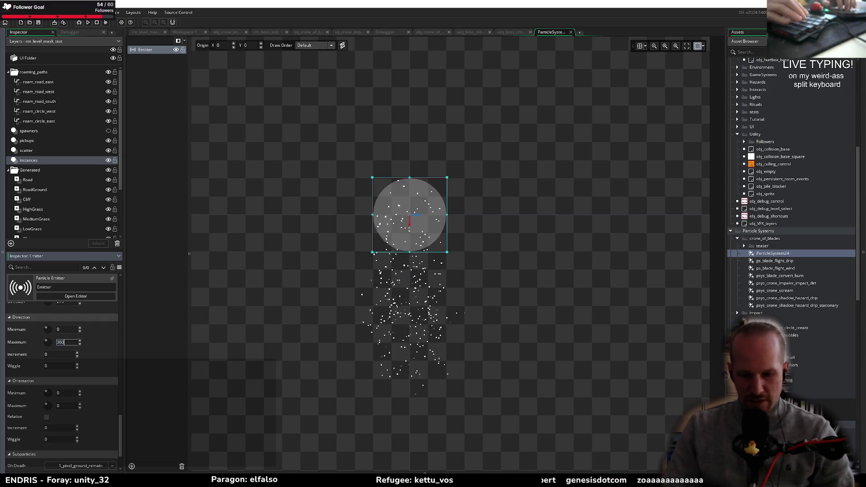
{"action": "left_click", "coordinate": [58, 329]}
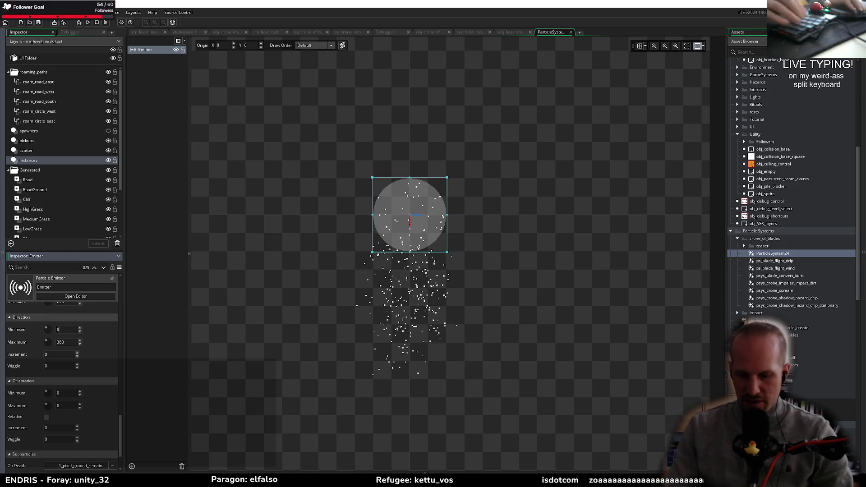
{"action": "type", "text": "180"}
{"action": "left_click", "coordinate": [57, 341]}
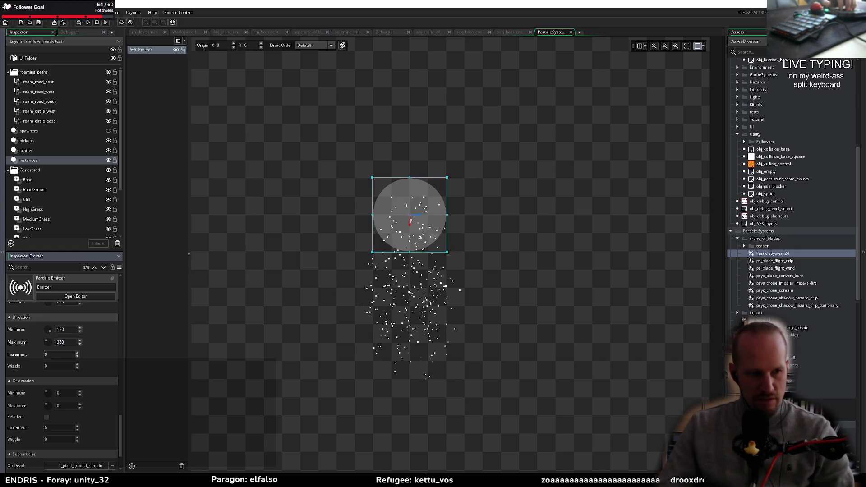
{"action": "type", "text": "9"}
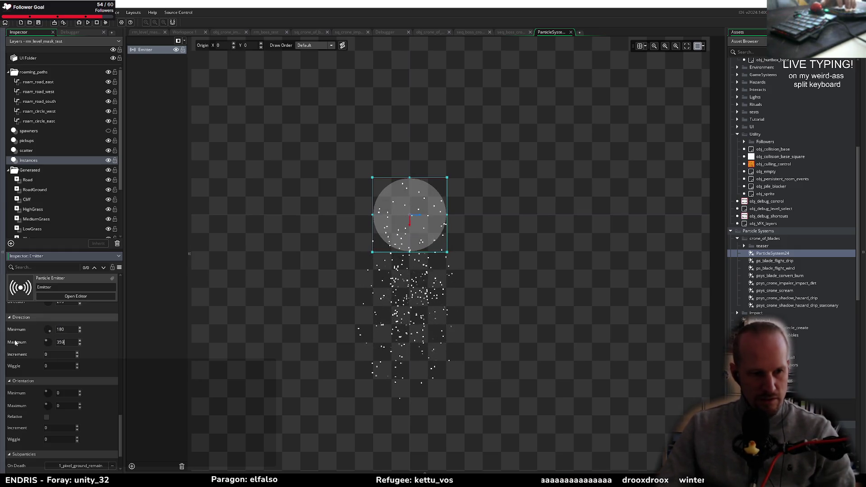
{"action": "left_click", "coordinate": [71, 329]}
{"action": "type", "text": "181"}
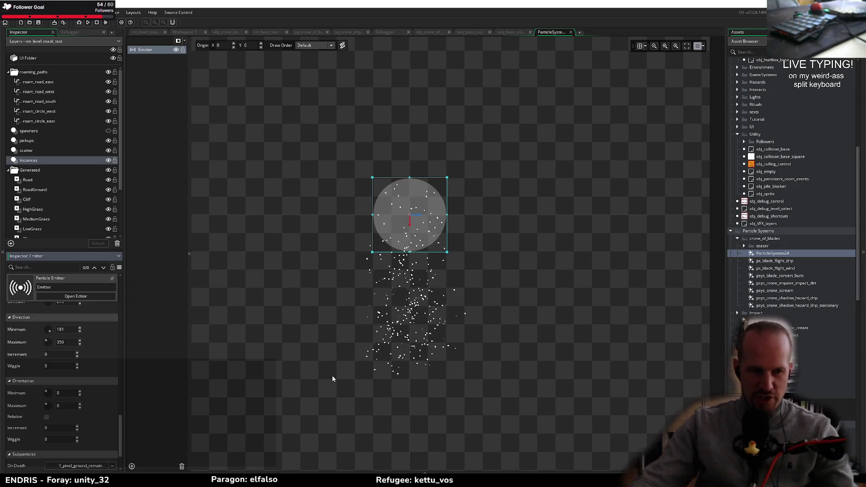
Step: Change the emitter's gravity force value, entering 0.05 and then revising it
{"action": "scroll", "coordinate": [83, 384], "scroll_direction": "up", "scroll_amount": 3}
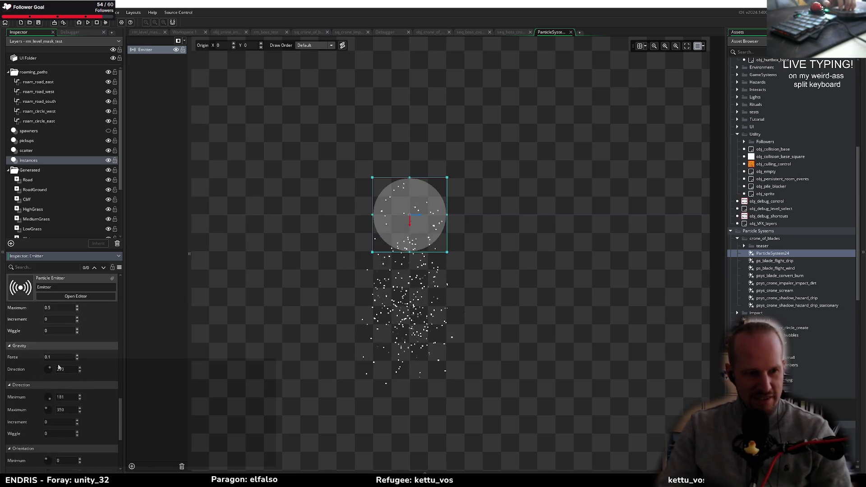
{"action": "key", "text": "BackSpace"}
{"action": "type", "text": "05"}
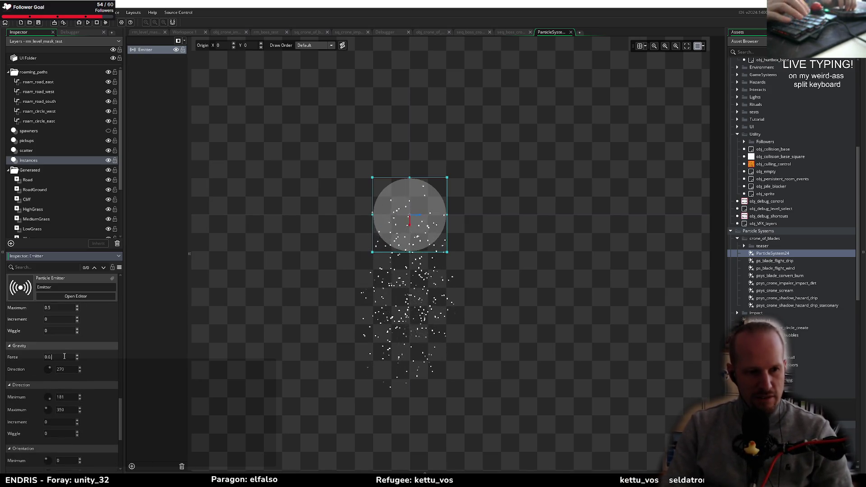
{"action": "key", "text": "Return"}
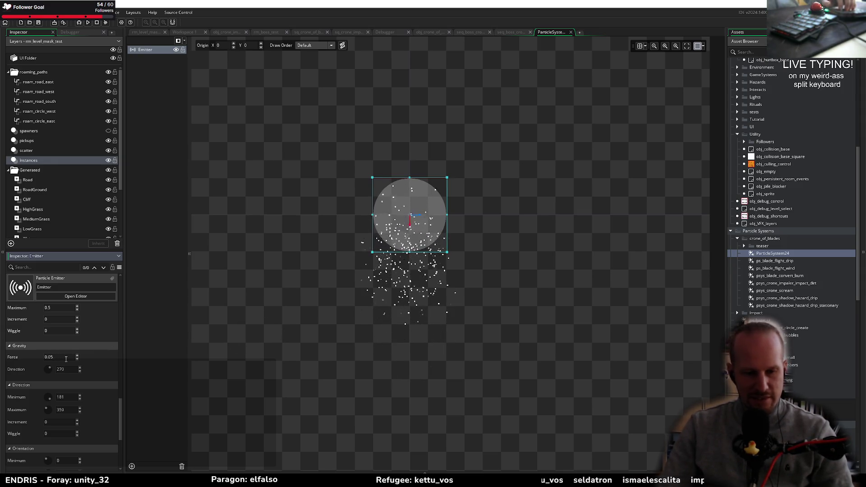
{"action": "key", "text": "BackSpace"}
{"action": "key", "text": "BackSpace"}
{"action": "type", "text": "1"}
{"action": "scroll", "coordinate": [44, 389], "scroll_direction": "down", "scroll_amount": 2}
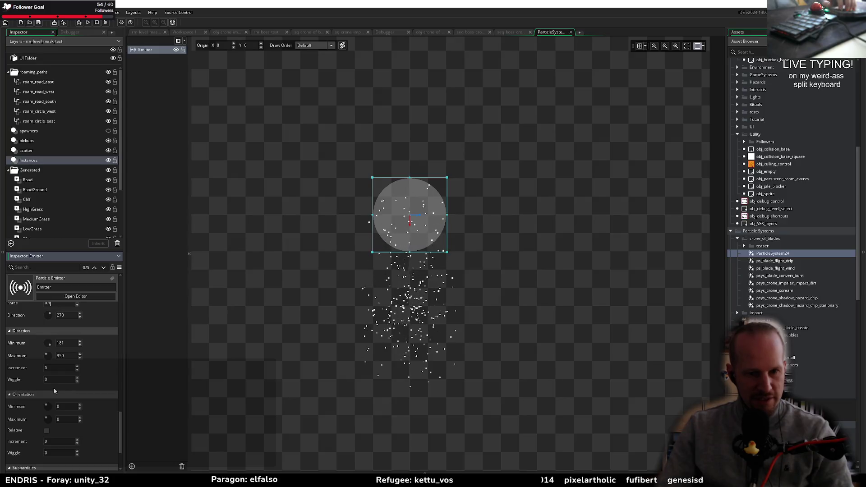
{"action": "scroll", "coordinate": [99, 403], "scroll_direction": "up", "scroll_amount": 10}
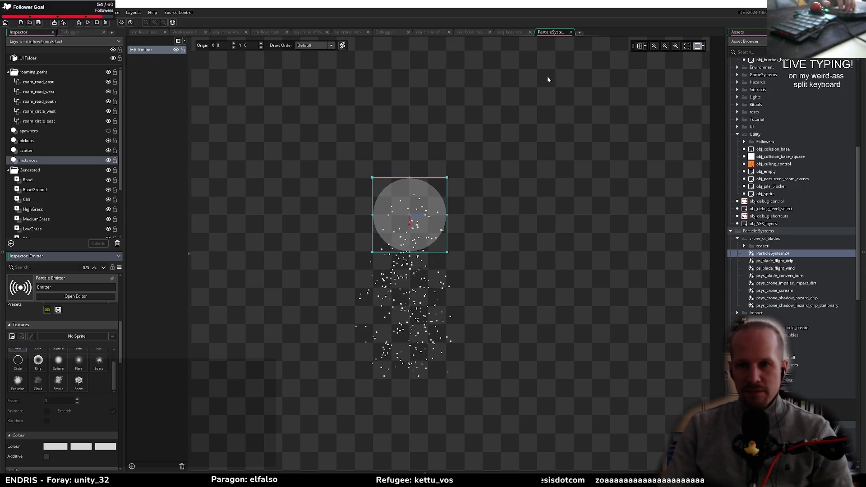
Step: Rename the ParticleSystem24 asset to psys_crone_dissolve
{"action": "left_click", "coordinate": [776, 254]}
{"action": "key", "text": "F2"}
{"action": "type", "text": "psys_"}
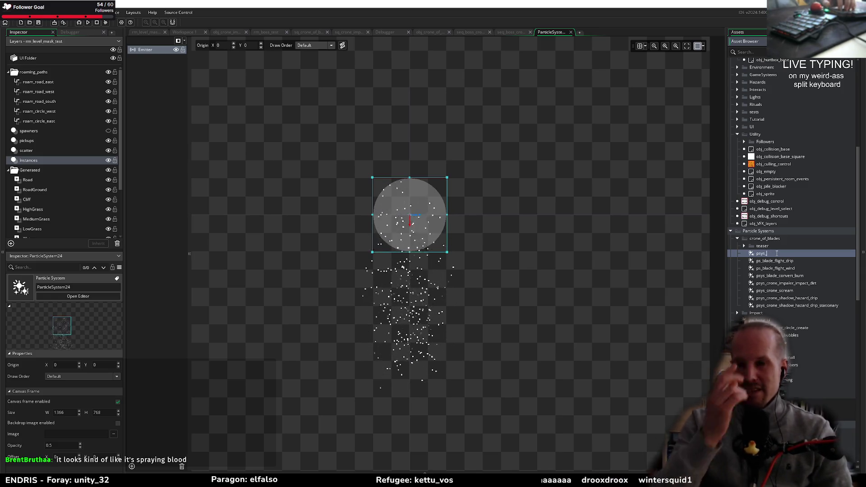
{"action": "type", "text": "crone_"}
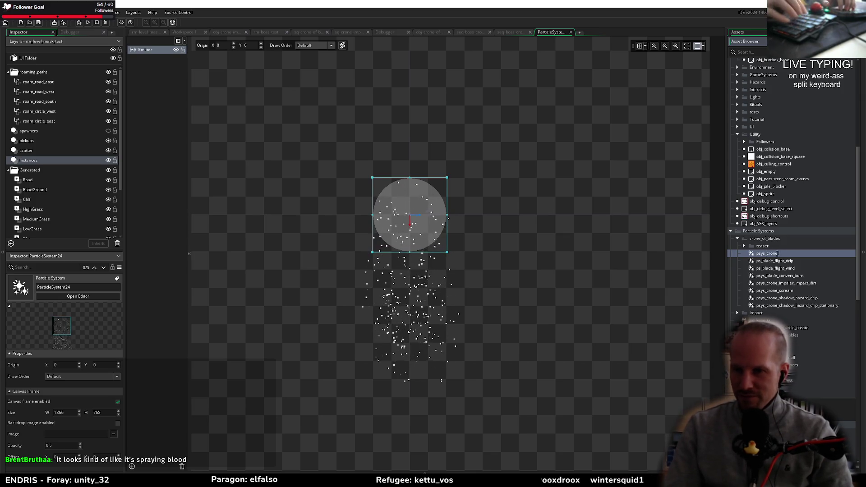
{"action": "type", "text": "dirtsolve"}
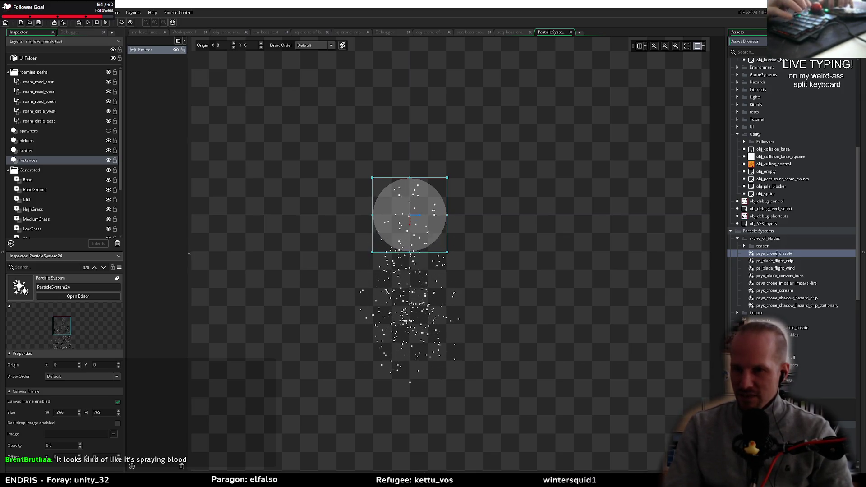
{"action": "key", "text": "Return"}
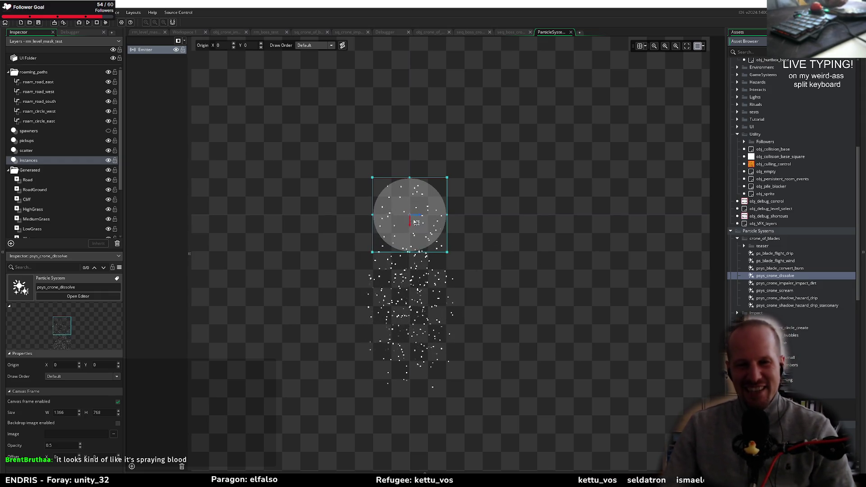
Step: Try a transparent red Emitter preview colour, cancel it, and return to seq_boss
{"action": "left_click", "coordinate": [148, 50]}
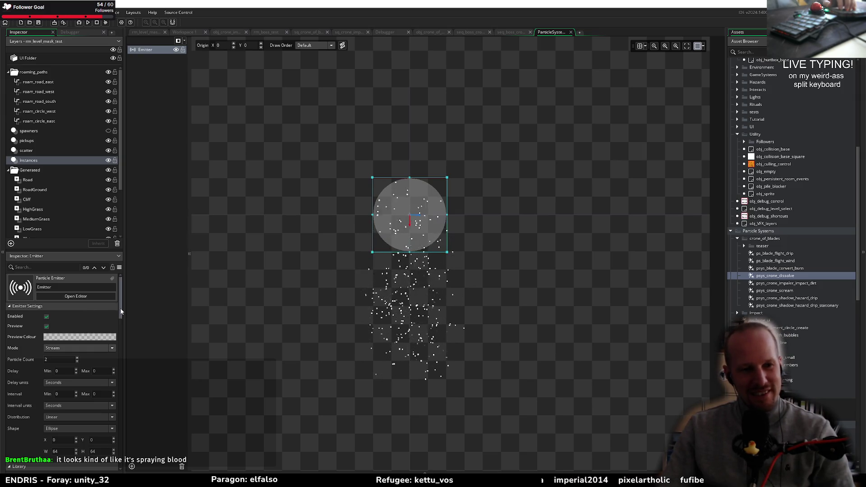
{"action": "left_click", "coordinate": [80, 337]}
{"action": "left_click_drag", "start_coordinate": [94, 69], "coordinate": [94, 44]}
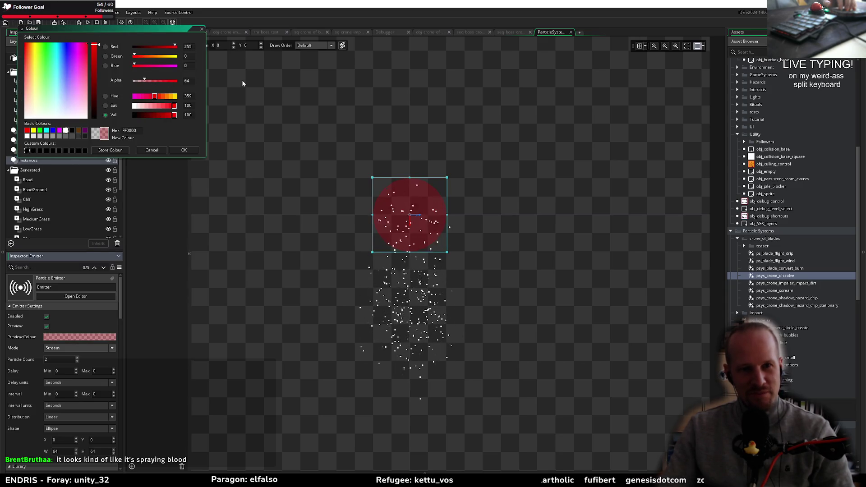
{"action": "mouse_move", "coordinate": [145, 81]}
{"action": "left_mouse_down"}
{"action": "mouse_move", "coordinate": [221, 78]}
{"action": "mouse_move", "coordinate": [63, 95]}
{"action": "left_mouse_up"}
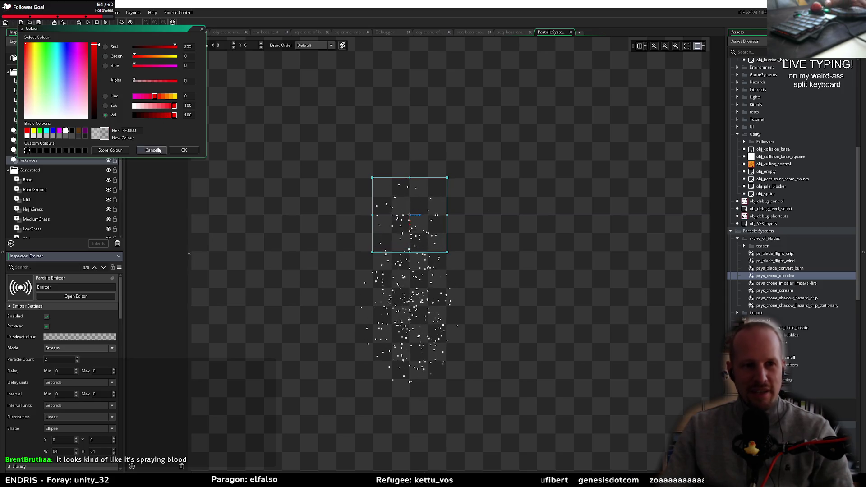
{"action": "key", "text": "Escape"}
{"action": "scroll", "coordinate": [67, 430], "scroll_direction": "down", "scroll_amount": 10}
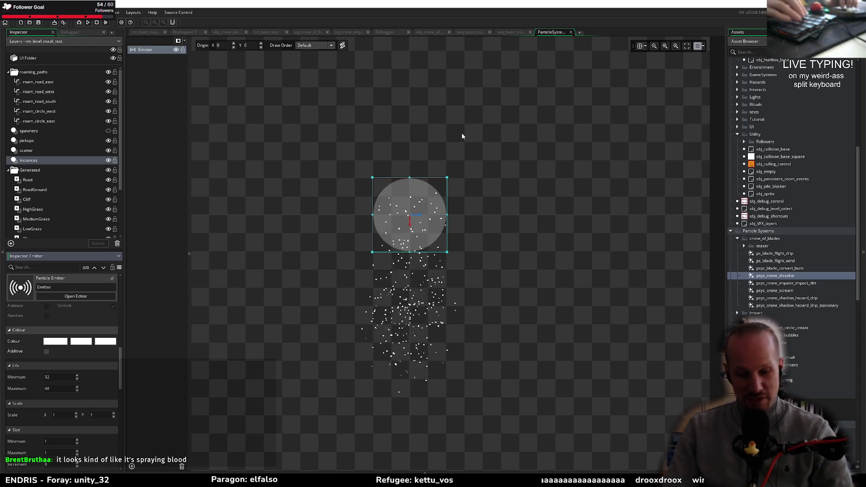
{"action": "left_click", "coordinate": [516, 34]}
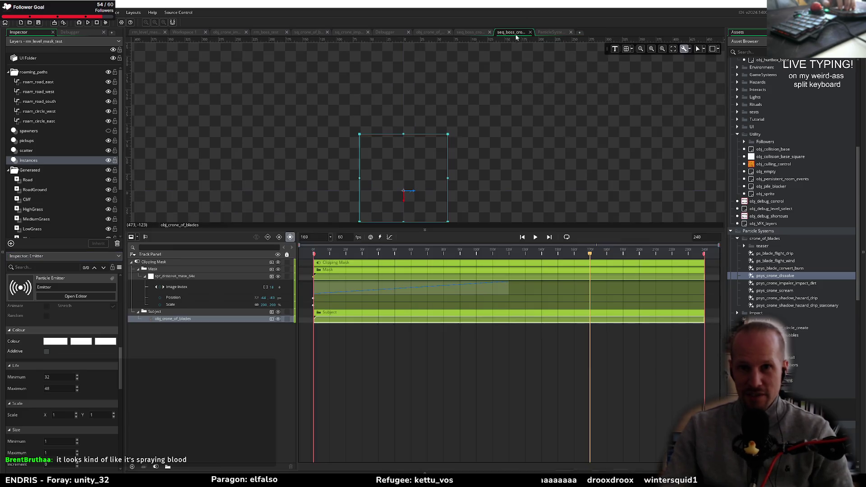
Step: Add a psys_crone_dissolve track to seq_boss with its clip spanning frame 0 to about 120
{"action": "mouse_move", "coordinate": [770, 278]}
{"action": "left_mouse_down"}
{"action": "mouse_move", "coordinate": [833, 287]}
{"action": "mouse_move", "coordinate": [412, 188]}
{"action": "left_mouse_up"}
{"action": "left_click_drag", "start_coordinate": [229, 350], "coordinate": [168, 302]}
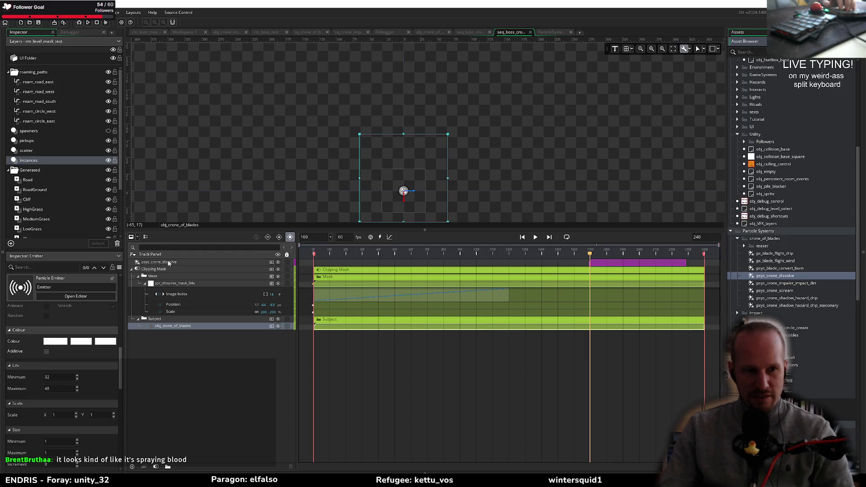
{"action": "scroll", "coordinate": [332, 184], "scroll_direction": "down", "scroll_amount": 3}
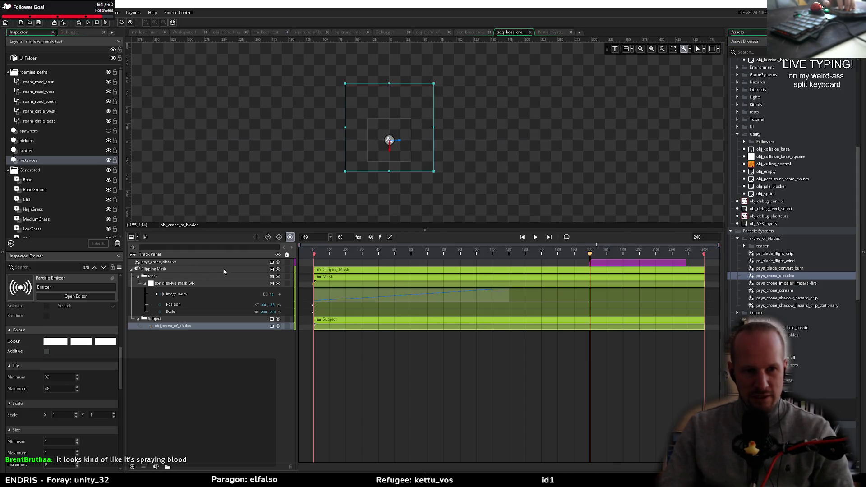
{"action": "left_click", "coordinate": [191, 261]}
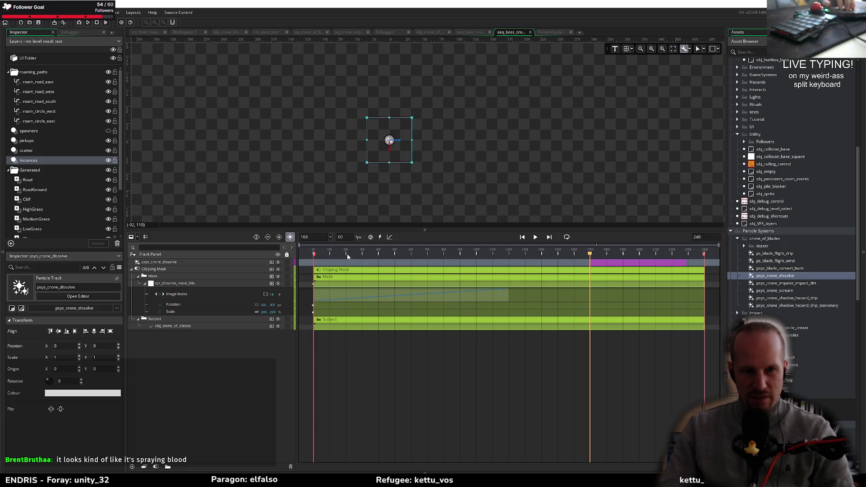
{"action": "key", "text": "space"}
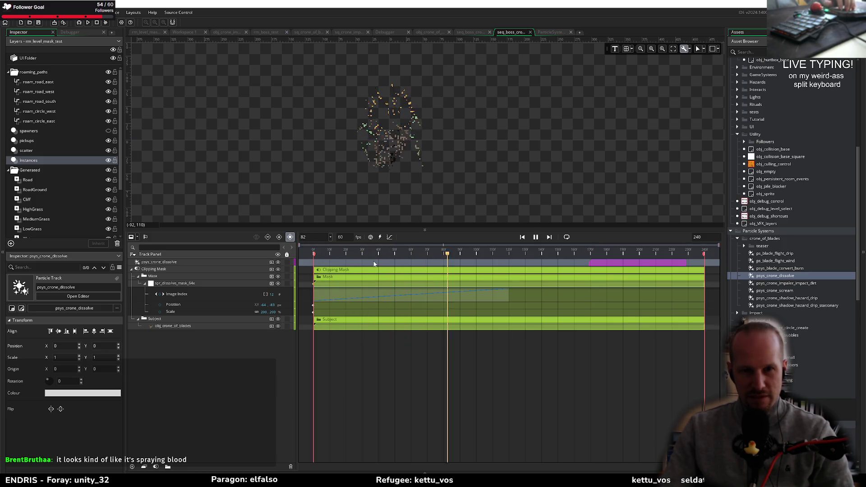
{"action": "key", "text": "space"}
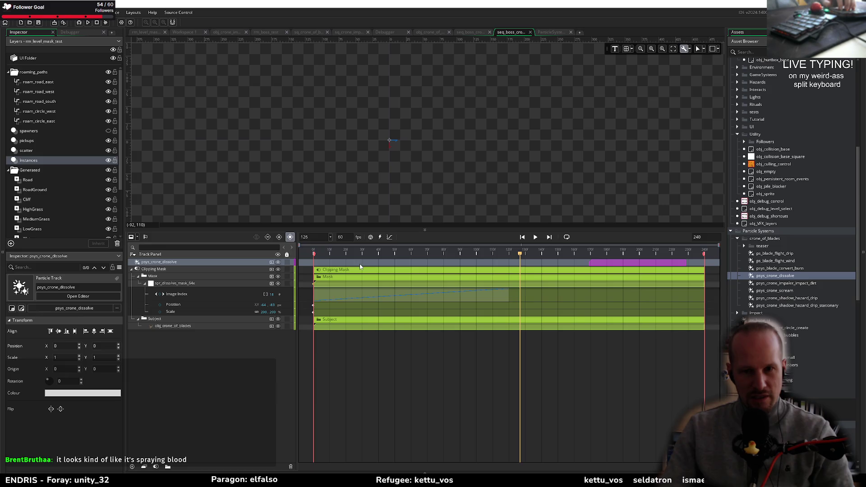
{"action": "mouse_move", "coordinate": [594, 261]}
{"action": "left_mouse_down"}
{"action": "mouse_move", "coordinate": [373, 261]}
{"action": "mouse_move", "coordinate": [329, 273]}
{"action": "left_mouse_up"}
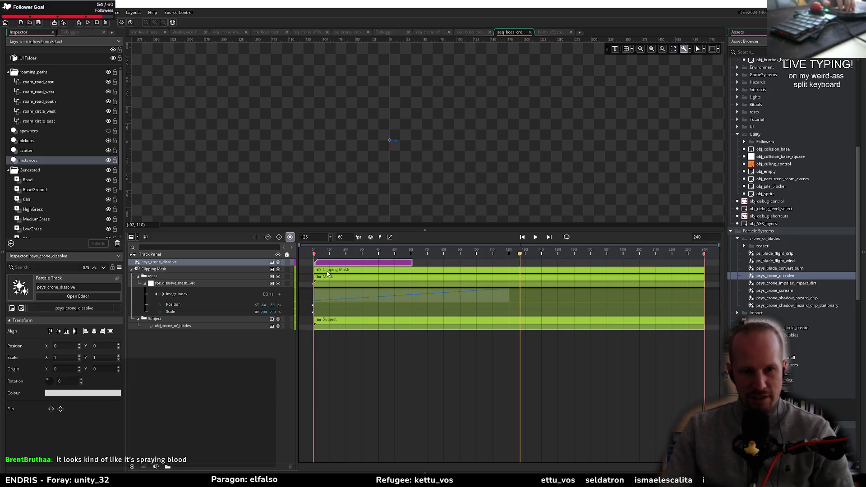
{"action": "left_click_drag", "start_coordinate": [449, 262], "coordinate": [509, 263]}
{"action": "key", "text": "space"}
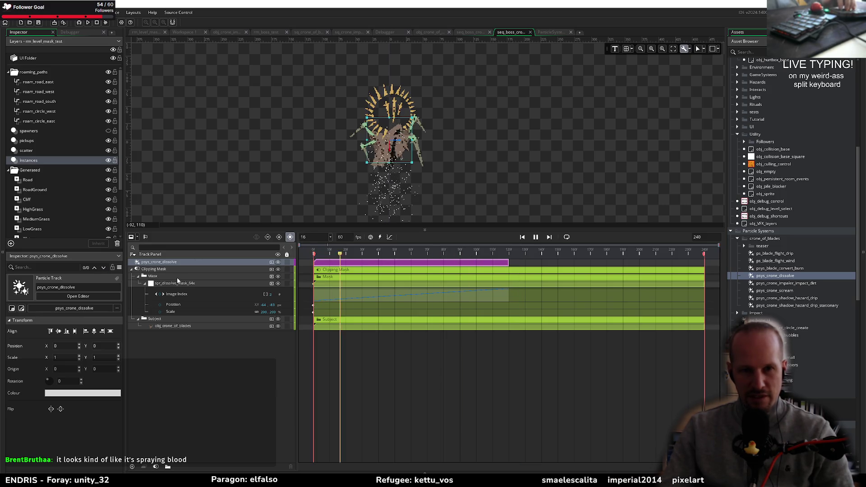
{"action": "left_click", "coordinate": [286, 267]}
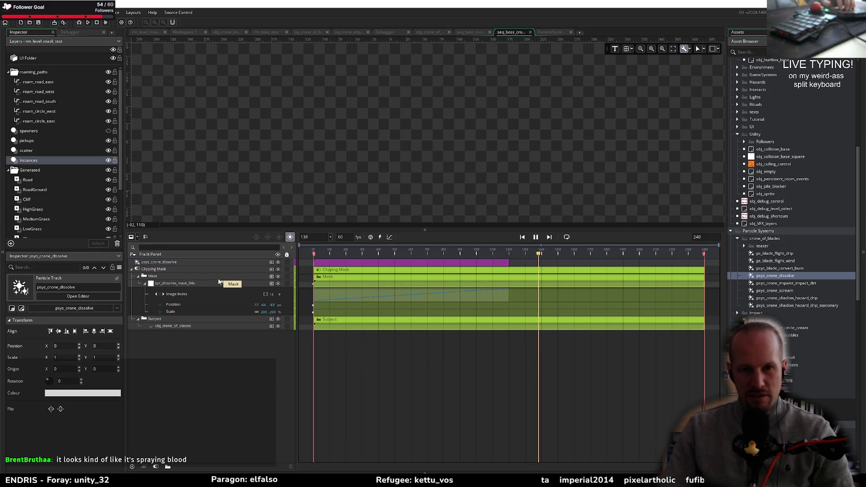
Step: Tint the psys_crone_dissolve track red (FF0000) with a colour multiply and preview it
{"action": "left_click", "coordinate": [167, 265]}
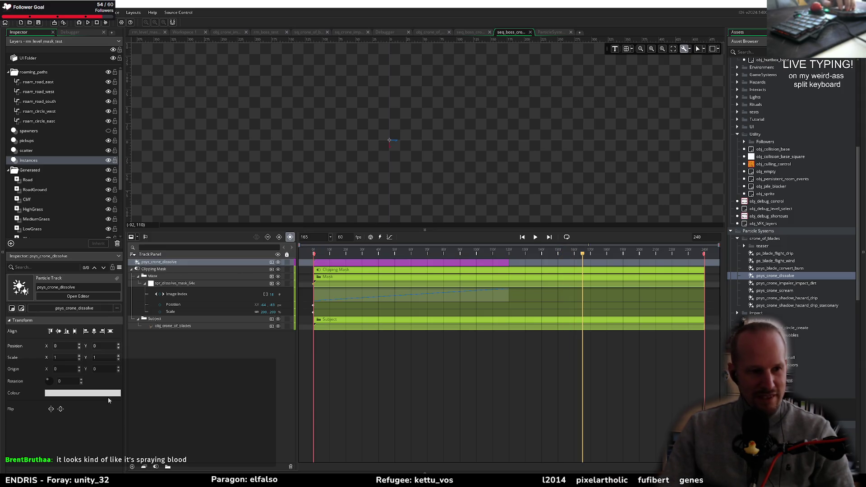
{"action": "left_click", "coordinate": [75, 394]}
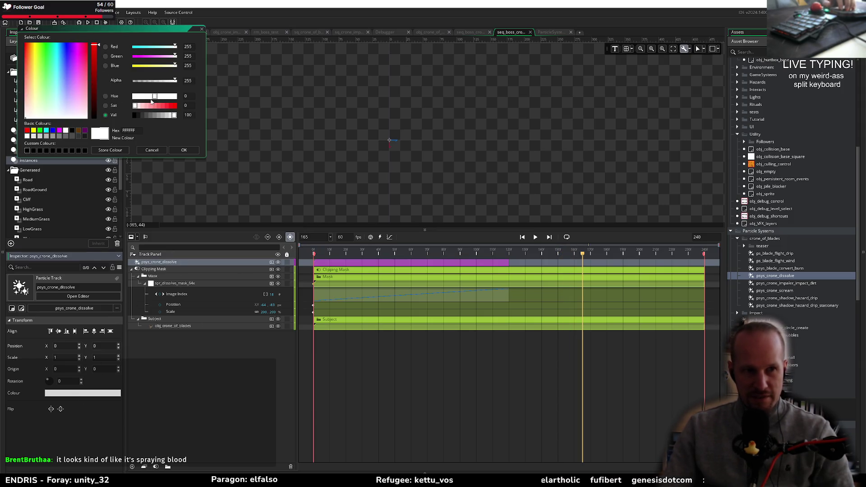
{"action": "left_click_drag", "start_coordinate": [152, 102], "coordinate": [200, 114]}
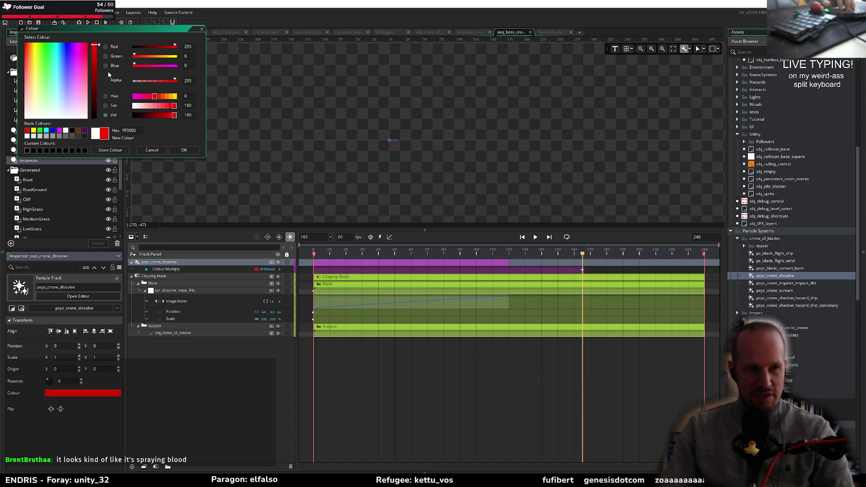
{"action": "left_click", "coordinate": [184, 149]}
{"action": "left_click_drag", "start_coordinate": [358, 251], "coordinate": [296, 254]}
{"action": "key", "text": "space"}
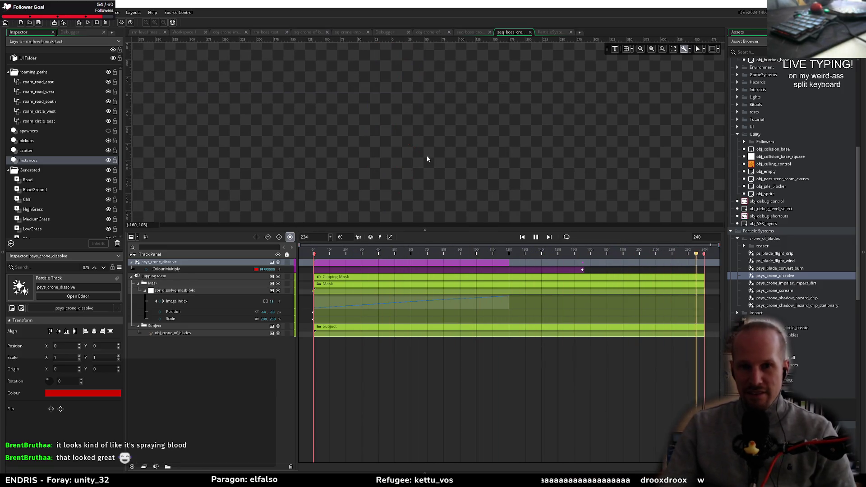
Step: Adjust the particle clip length so it ends at about frame 150, then rewind to frame 0
{"action": "left_click_drag", "start_coordinate": [509, 262], "coordinate": [582, 262]}
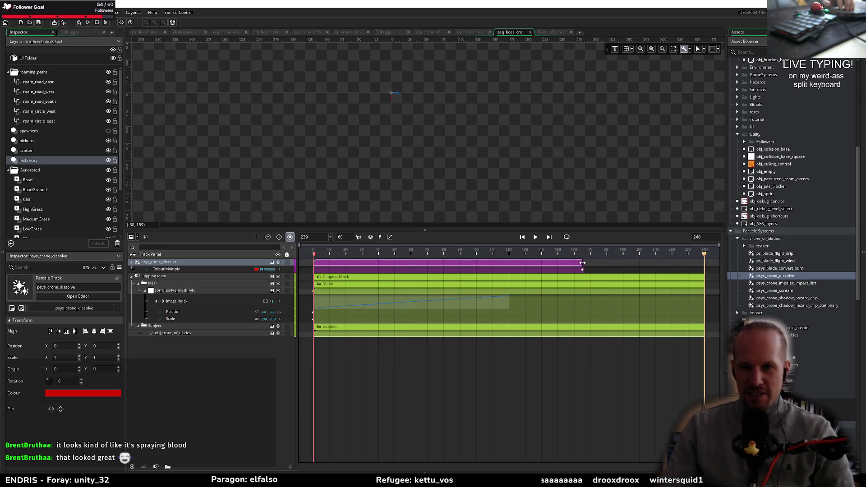
{"action": "left_click", "coordinate": [582, 270]}
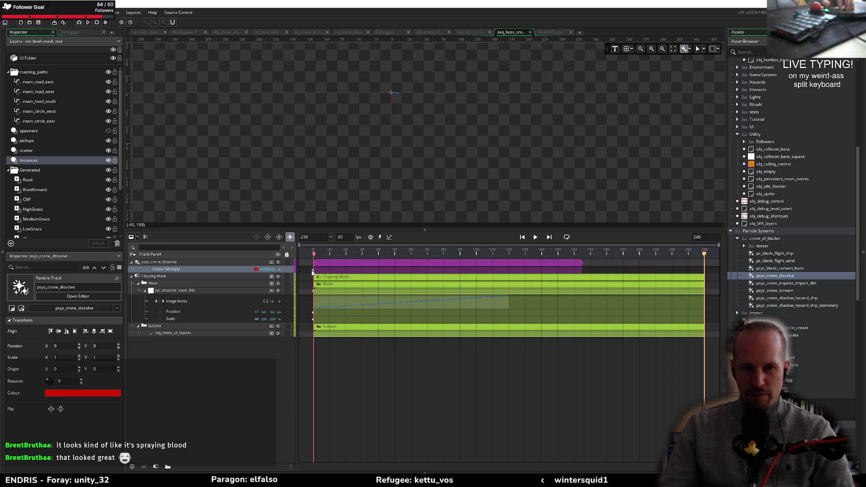
{"action": "key", "text": "Home"}
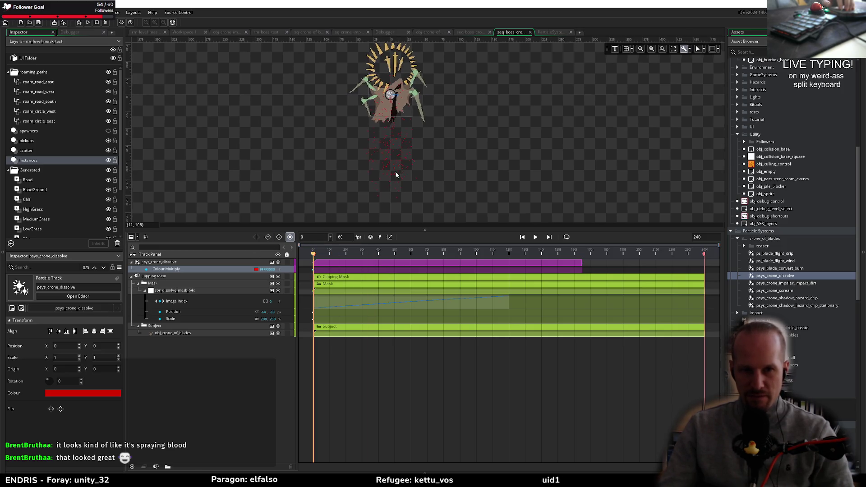
{"action": "key", "text": "space"}
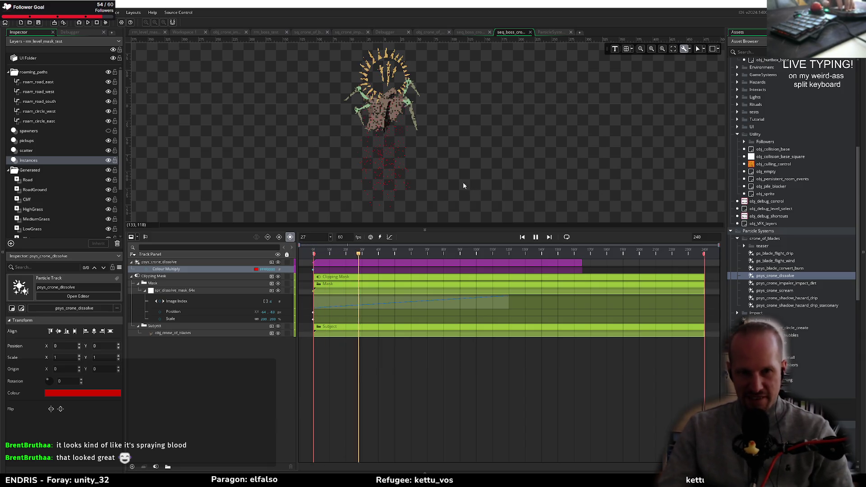
{"action": "key", "text": "space"}
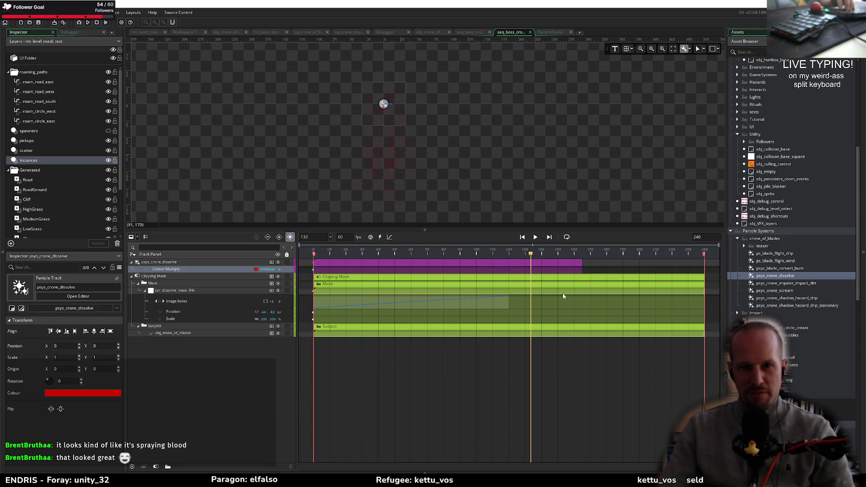
{"action": "left_click_drag", "start_coordinate": [581, 262], "coordinate": [508, 264]}
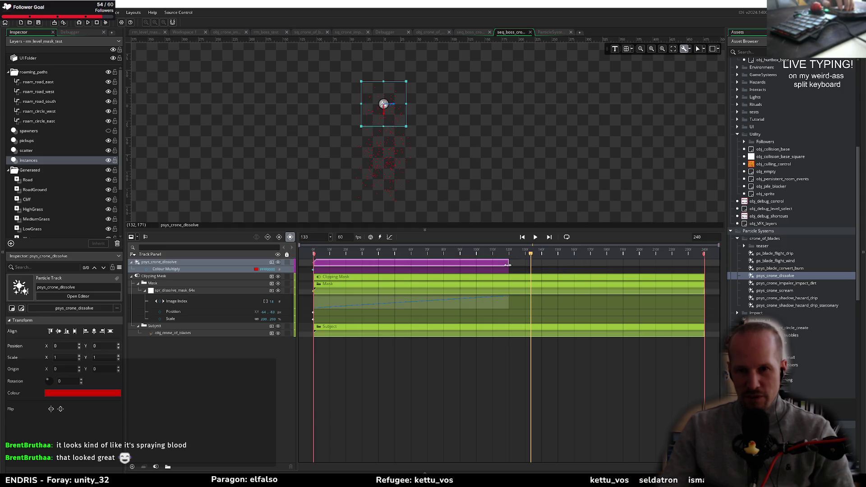
{"action": "left_click", "coordinate": [493, 273]}
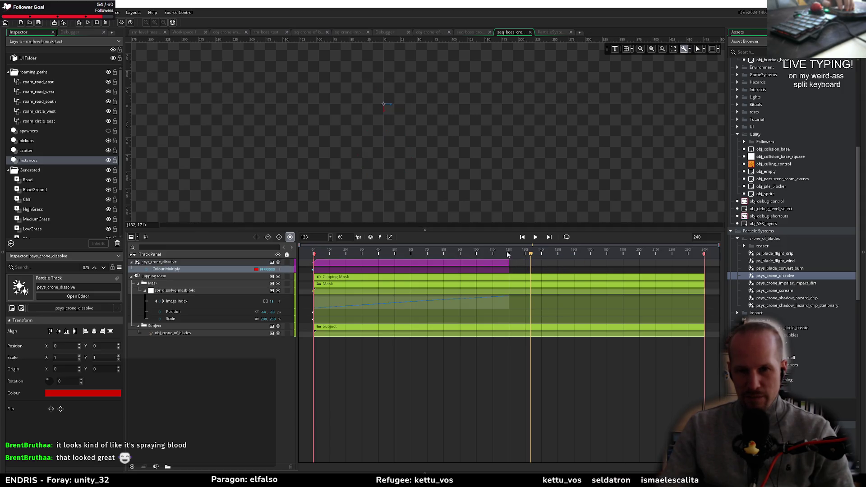
{"action": "left_click_drag", "start_coordinate": [508, 263], "coordinate": [558, 267]}
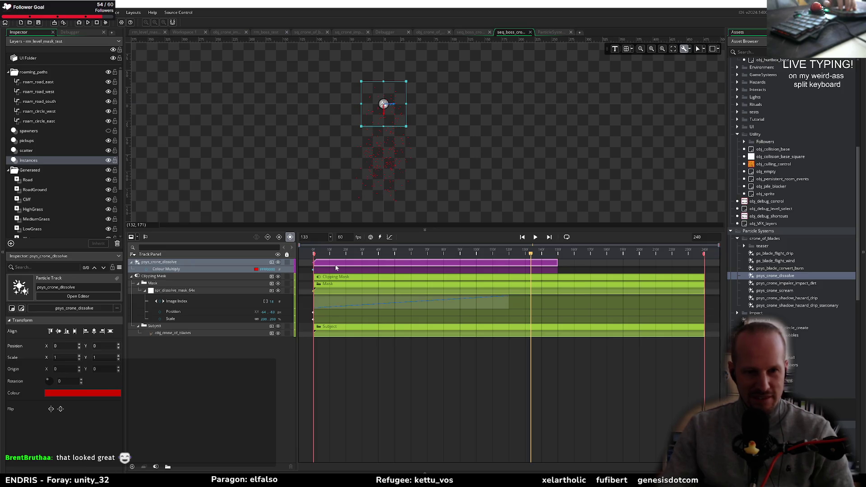
{"action": "left_click_drag", "start_coordinate": [363, 256], "coordinate": [312, 256]}
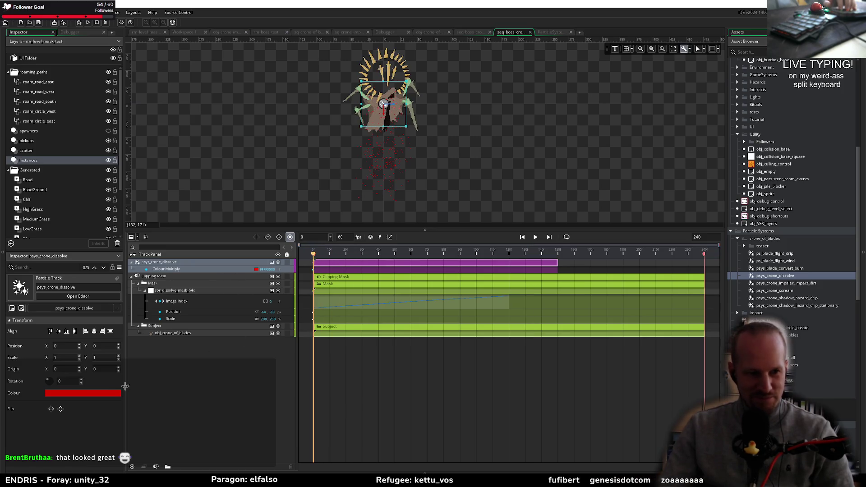
Step: Lighten the colour multiply to brown 99724C and shorten the psys_crone_dissolve clip
{"action": "left_click", "coordinate": [100, 394]}
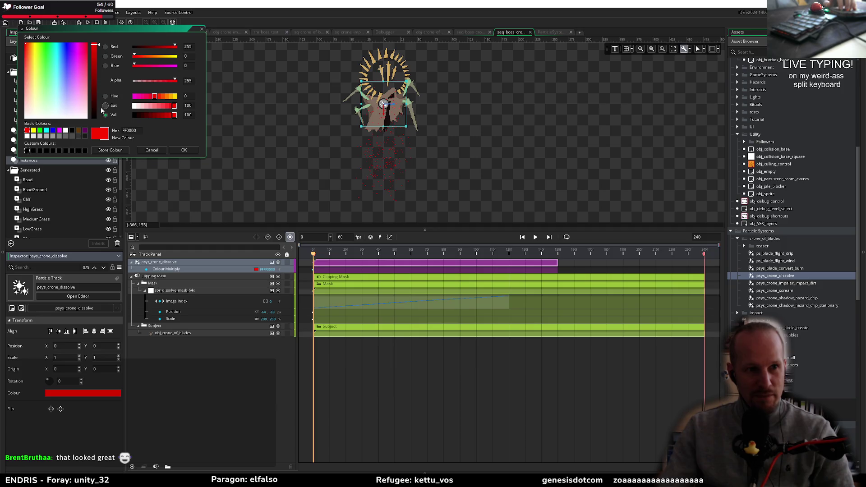
{"action": "left_click", "coordinate": [78, 131]}
{"action": "left_click", "coordinate": [156, 106]}
{"action": "left_click", "coordinate": [157, 116]}
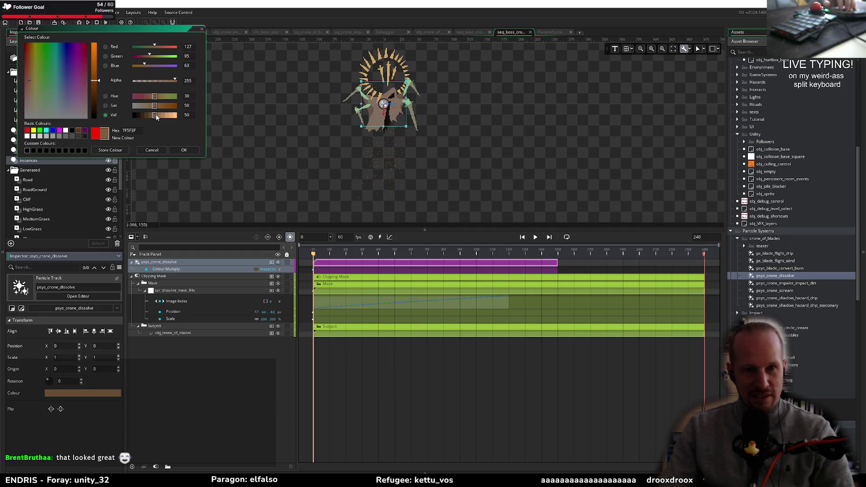
{"action": "left_click_drag", "start_coordinate": [157, 117], "coordinate": [159, 116]}
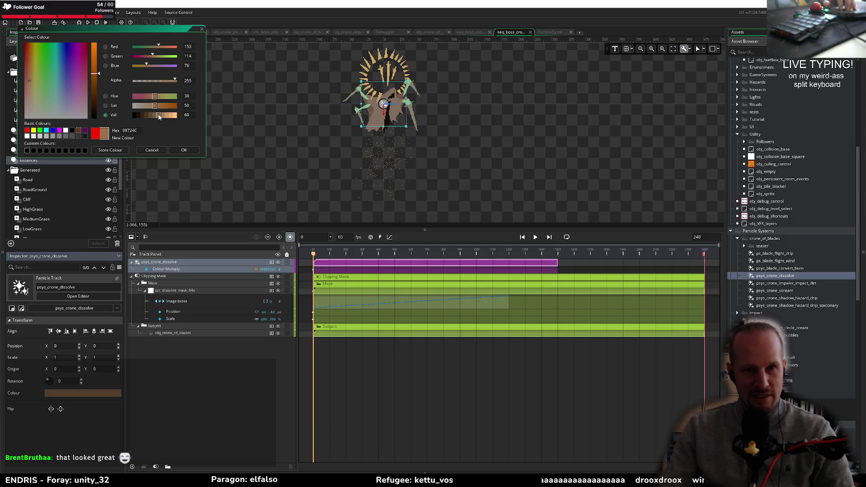
{"action": "left_click", "coordinate": [185, 152]}
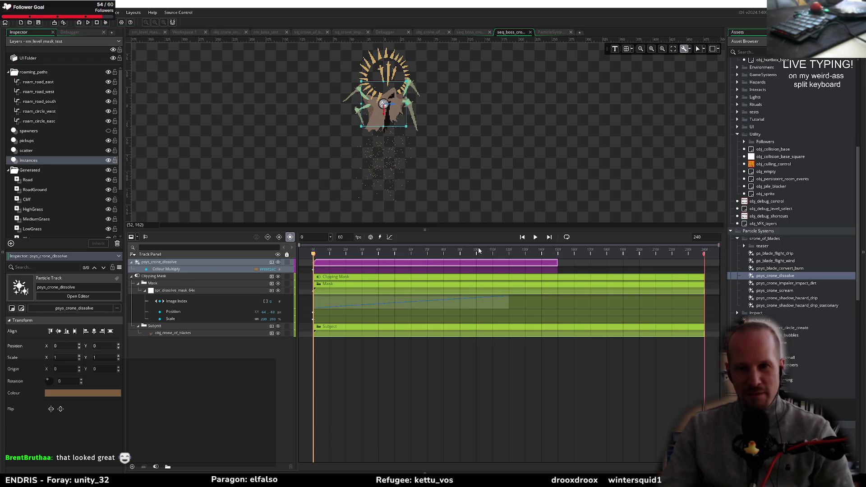
{"action": "mouse_move", "coordinate": [557, 262]}
{"action": "left_mouse_down"}
{"action": "mouse_move", "coordinate": [496, 266]}
{"action": "mouse_move", "coordinate": [508, 272]}
{"action": "mouse_move", "coordinate": [489, 254]}
{"action": "mouse_move", "coordinate": [561, 254]}
{"action": "mouse_move", "coordinate": [501, 254]}
{"action": "mouse_move", "coordinate": [547, 268]}
{"action": "mouse_move", "coordinate": [522, 270]}
{"action": "mouse_move", "coordinate": [509, 255]}
{"action": "left_mouse_up"}
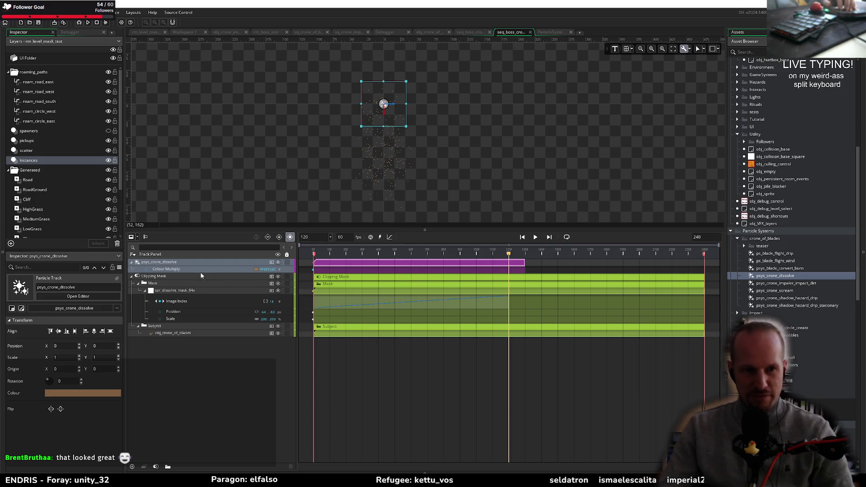
{"action": "left_click", "coordinate": [147, 271]}
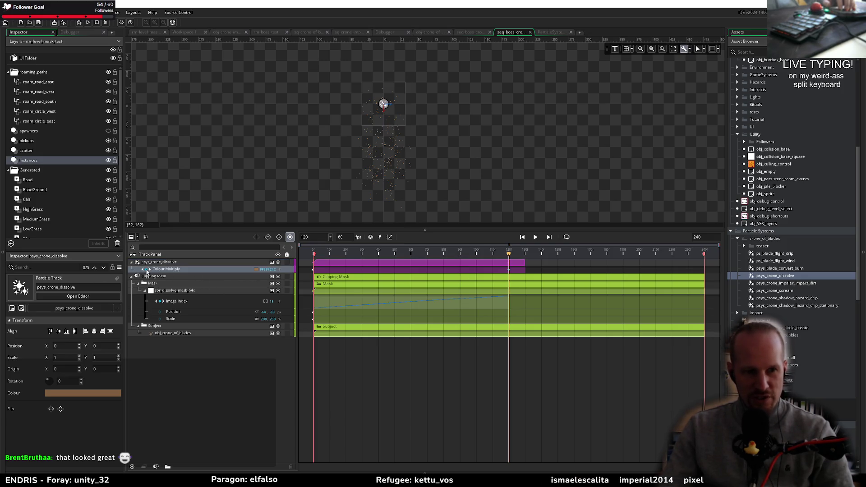
Step: Key the Colour Multiply alpha to 00 at frame 130 and preview the fade
{"action": "left_click_drag", "start_coordinate": [508, 254], "coordinate": [524, 255]}
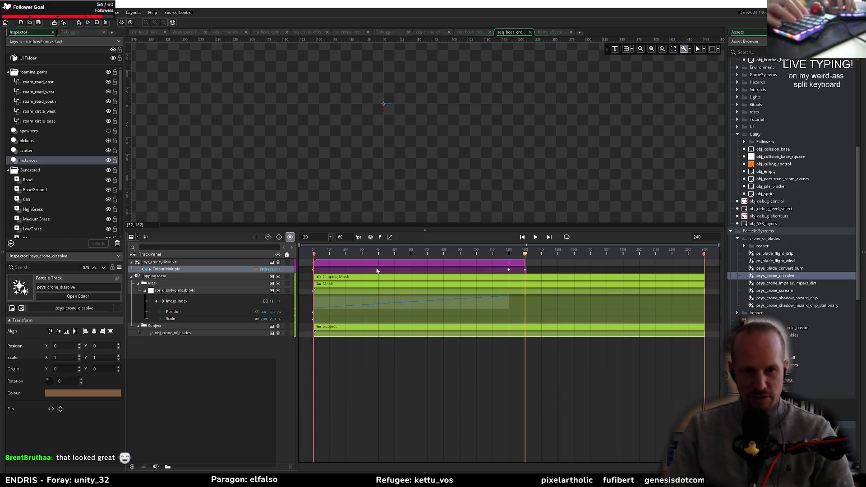
{"action": "type", "text": "00"}
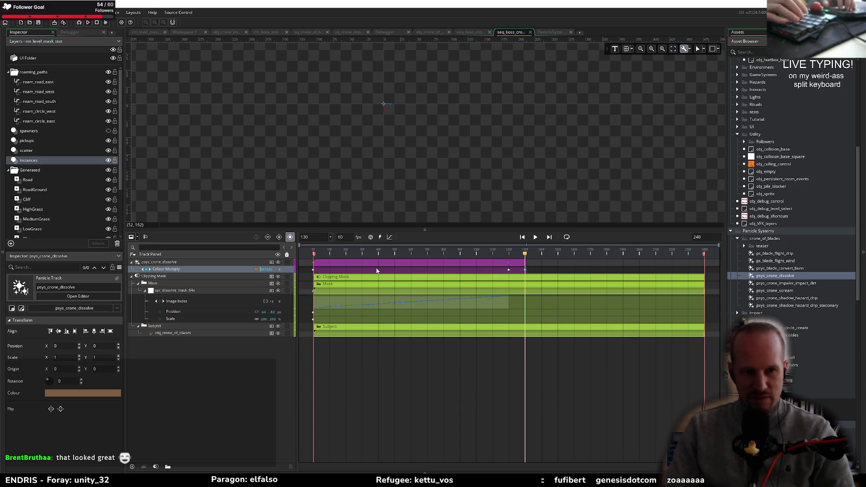
{"action": "left_click_drag", "start_coordinate": [524, 254], "coordinate": [487, 256]}
{"action": "key", "text": "space"}
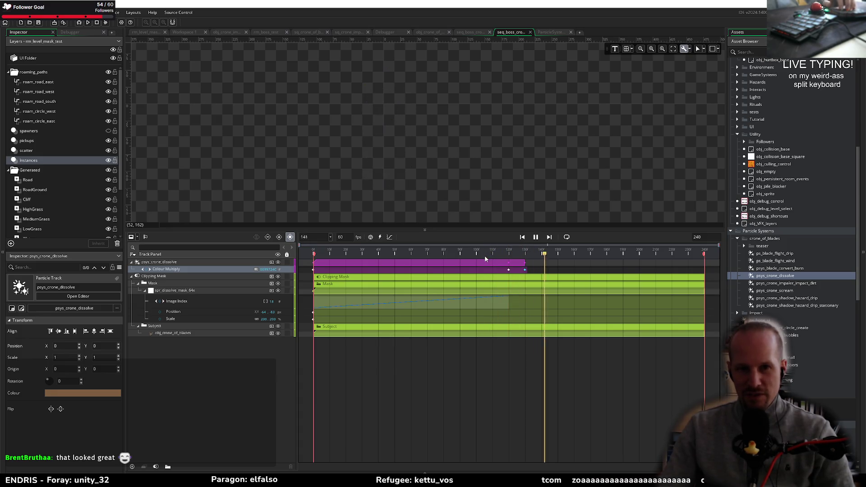
{"action": "left_click", "coordinate": [424, 254]}
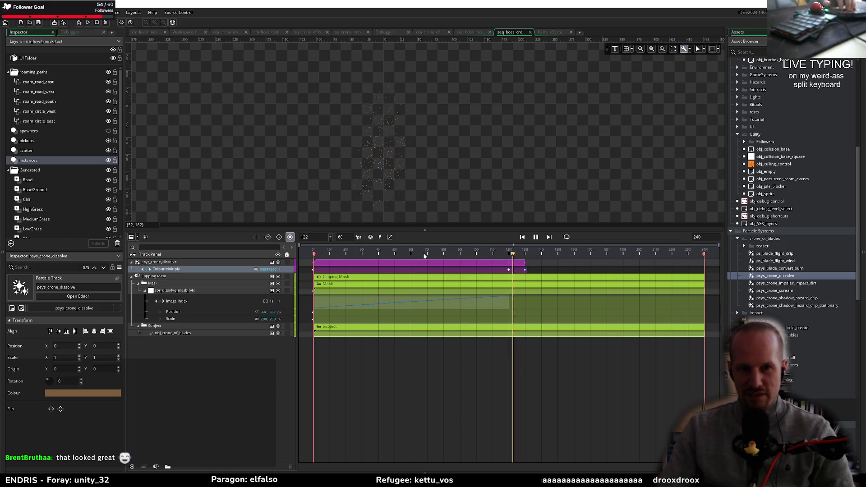
{"action": "key", "text": "space"}
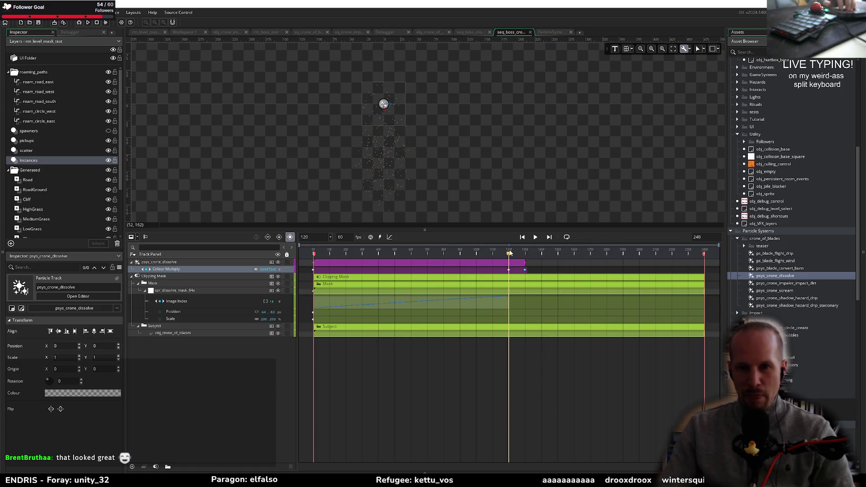
{"action": "left_click", "coordinate": [383, 254]}
{"action": "left_click", "coordinate": [313, 254]}
{"action": "key", "text": "space"}
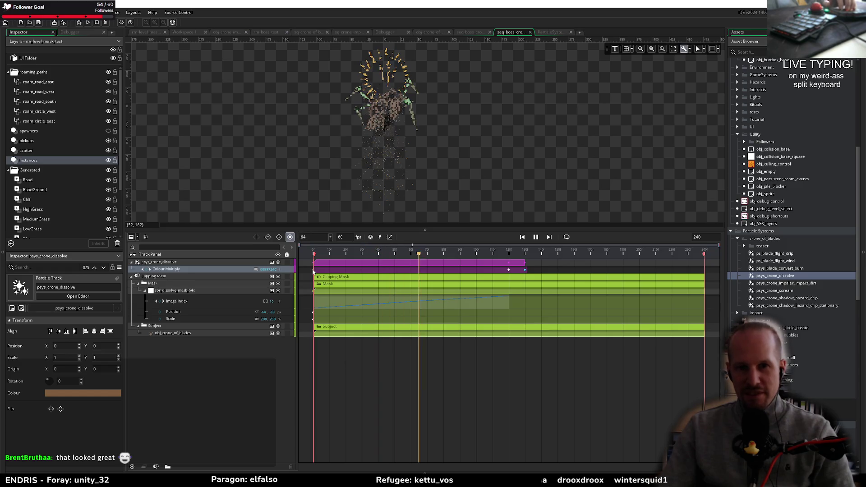
{"action": "key", "text": "space"}
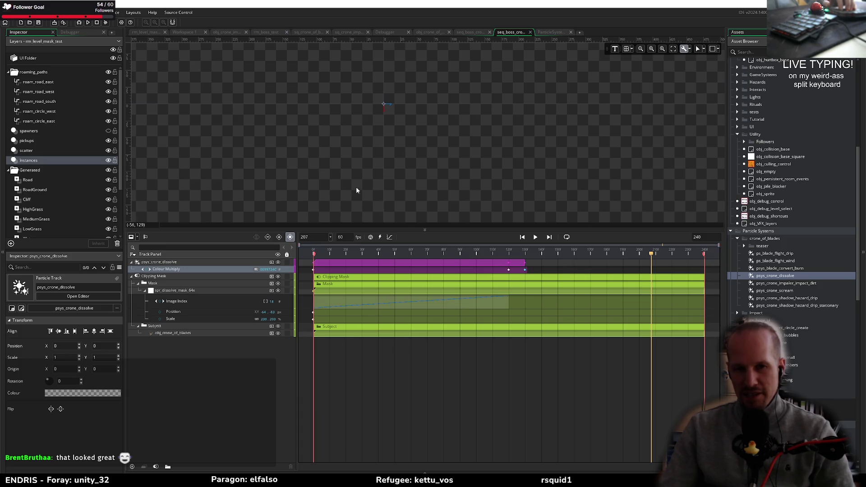
Step: Enlarge the canvas preview and replay the dissolve from frame 0
{"action": "left_click_drag", "start_coordinate": [409, 229], "coordinate": [410, 326]}
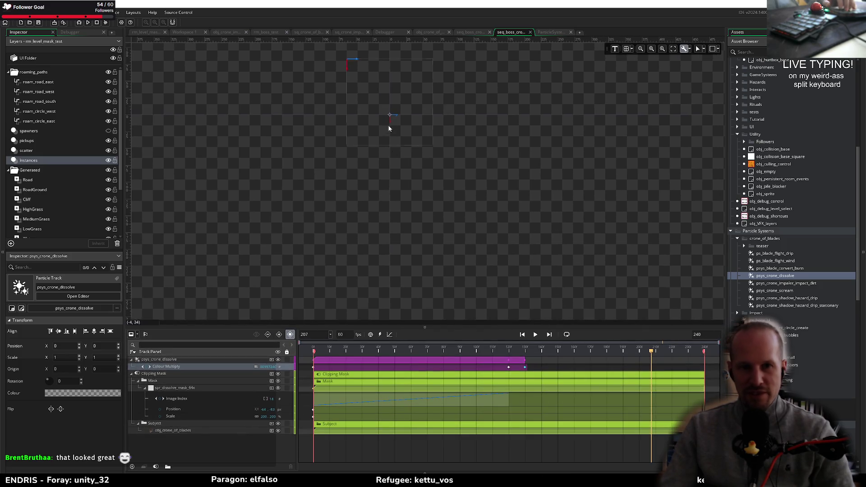
{"action": "scroll", "coordinate": [387, 131], "scroll_direction": "up", "scroll_amount": 1}
{"action": "scroll", "coordinate": [463, 271], "scroll_direction": "up", "scroll_amount": 1}
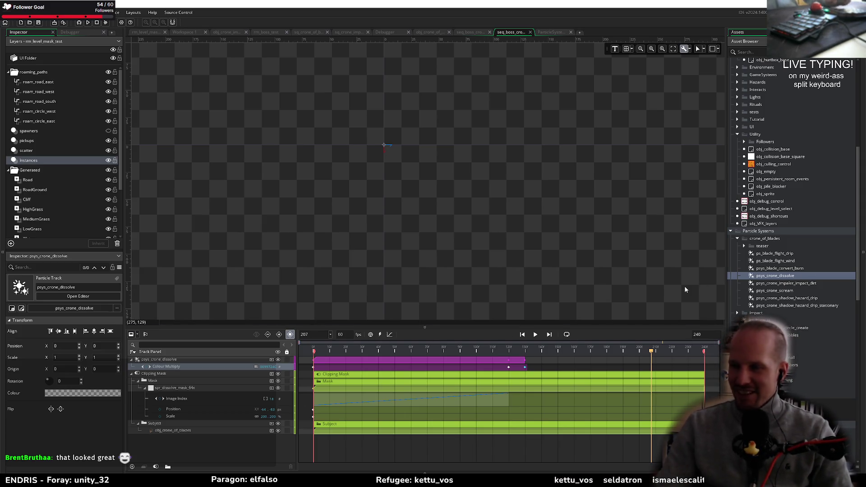
{"action": "left_click_drag", "start_coordinate": [455, 353], "coordinate": [315, 351]}
{"action": "key", "text": "space"}
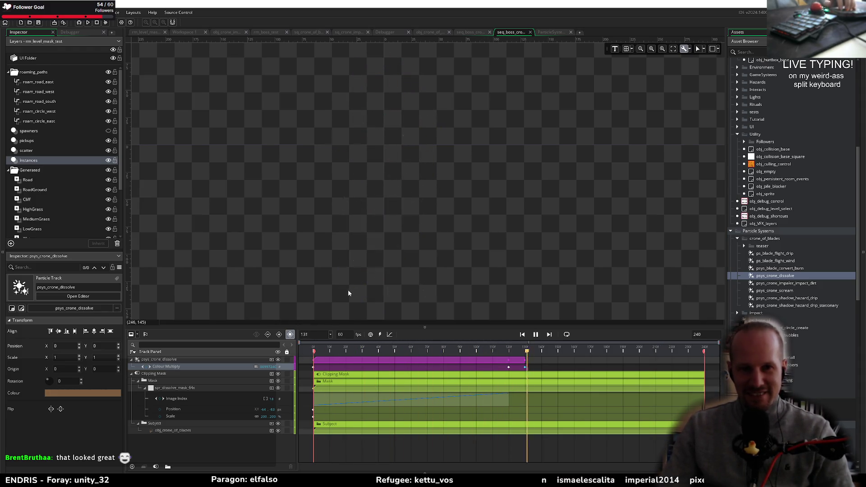
{"action": "key", "text": "space"}
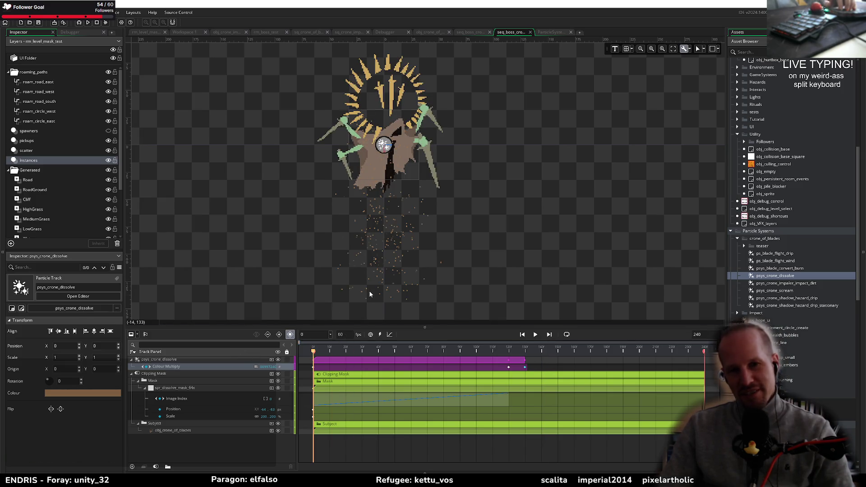
{"action": "key", "text": "space"}
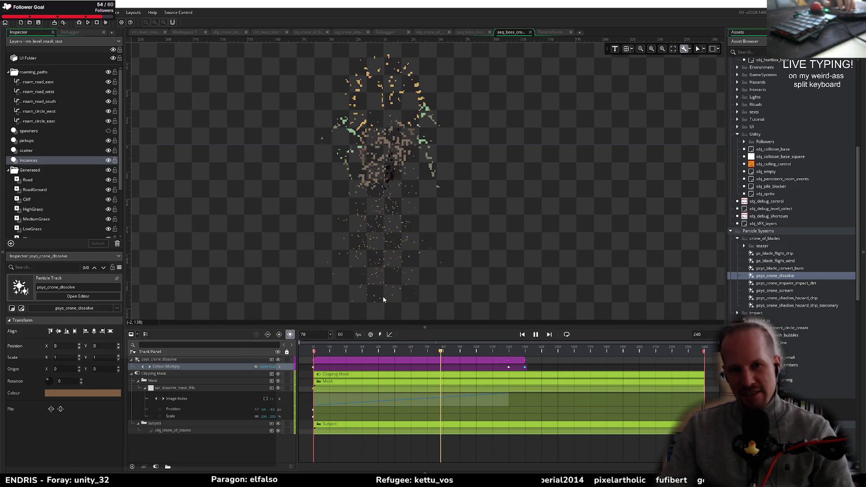
Step: Open psys_crone_dissolve, set the emitter's particle scale to 2, and add Emitter1
{"action": "double_click", "coordinate": [794, 277]}
{"action": "scroll", "coordinate": [76, 419], "scroll_direction": "down", "scroll_amount": 2}
{"action": "scroll", "coordinate": [46, 377], "scroll_direction": "down", "scroll_amount": 5}
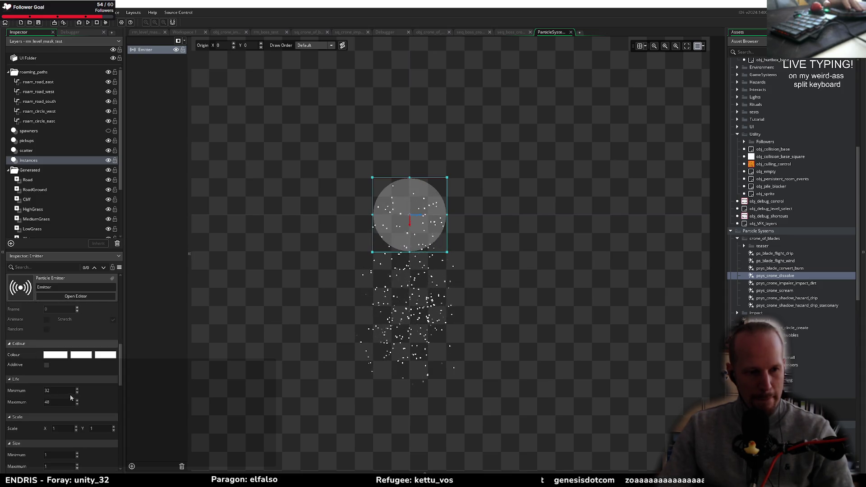
{"action": "left_click", "coordinate": [62, 429]}
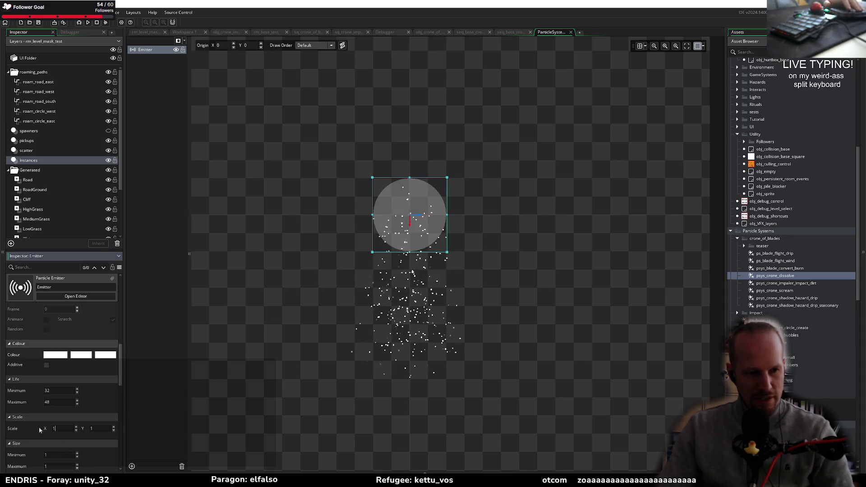
{"action": "left_click", "coordinate": [103, 431]}
{"action": "type", "text": "2"}
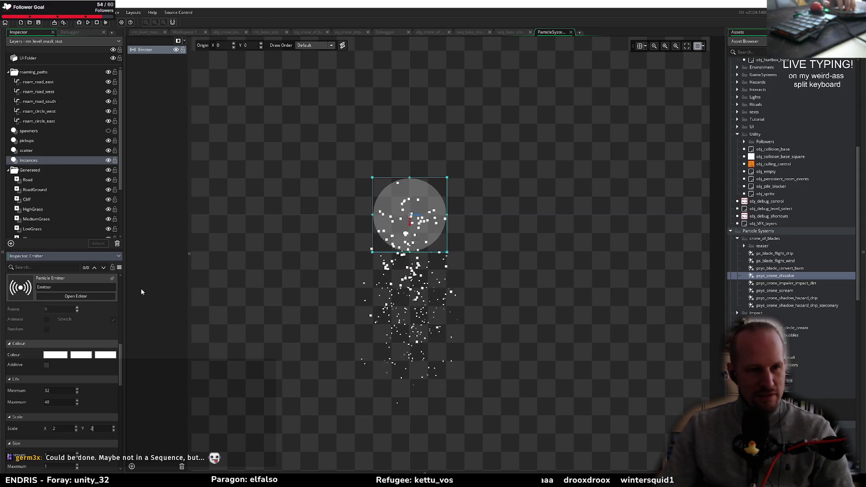
{"action": "scroll", "coordinate": [56, 265], "scroll_direction": "down", "scroll_amount": 5}
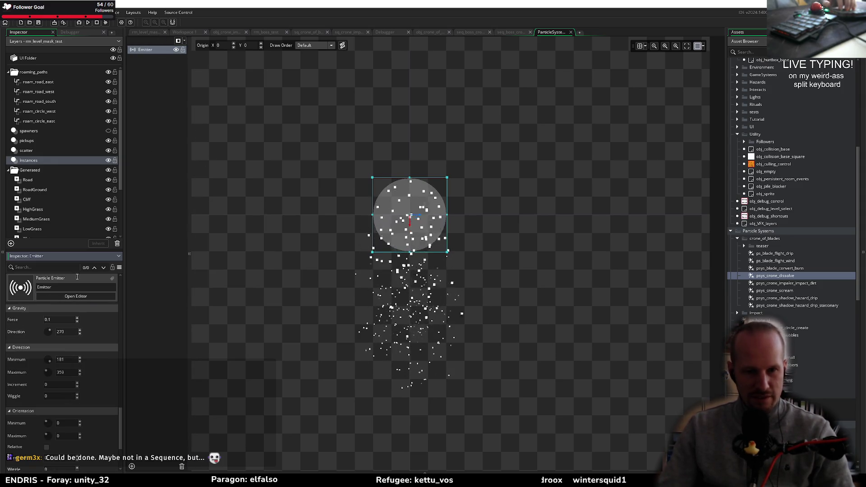
{"action": "scroll", "coordinate": [78, 357], "scroll_direction": "up", "scroll_amount": 4}
{"action": "scroll", "coordinate": [78, 356], "scroll_direction": "up", "scroll_amount": 5}
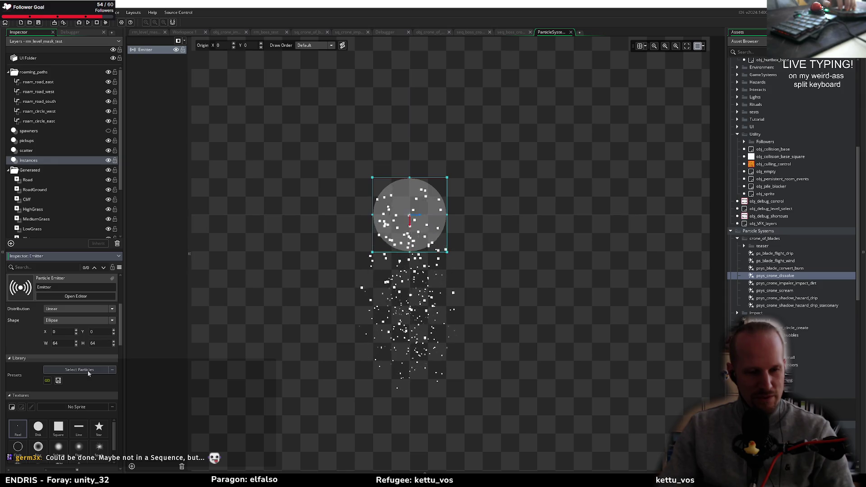
{"action": "left_click", "coordinate": [131, 466]}
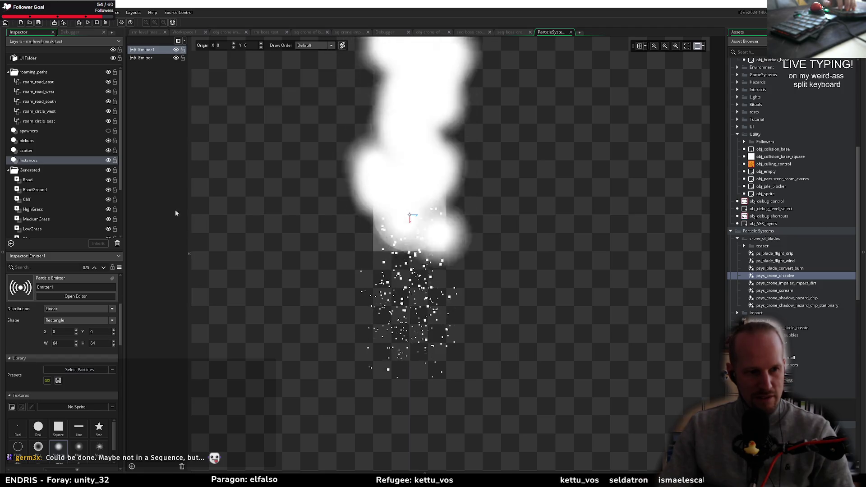
Step: Replace the new emitter with the 1_pixel_ground_remain particle preset
{"action": "left_click", "coordinate": [145, 49]}
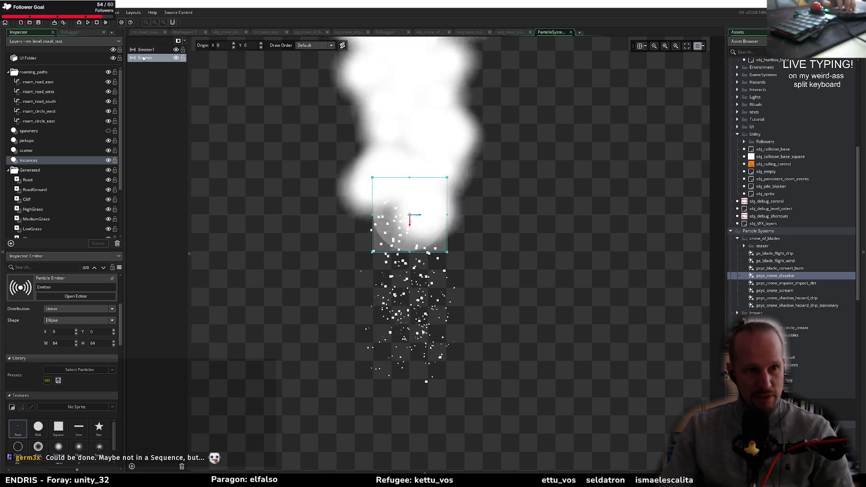
{"action": "left_click", "coordinate": [79, 369]}
{"action": "double_click", "coordinate": [171, 284]}
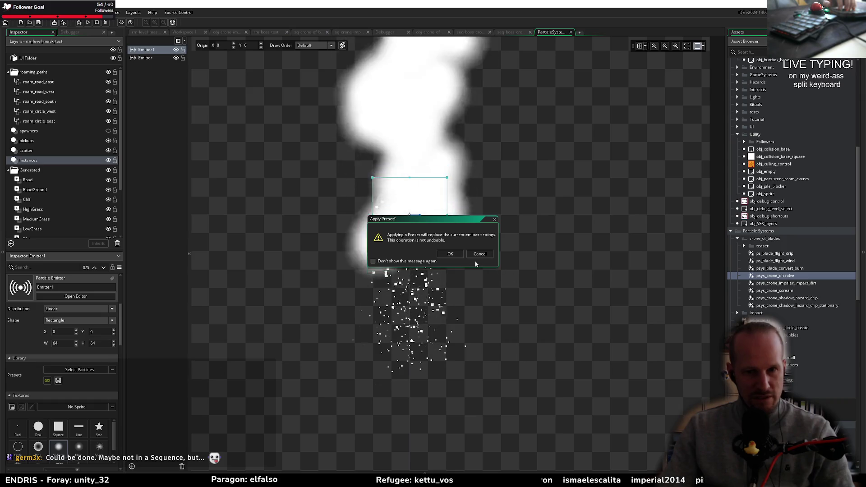
{"action": "left_click", "coordinate": [449, 255]}
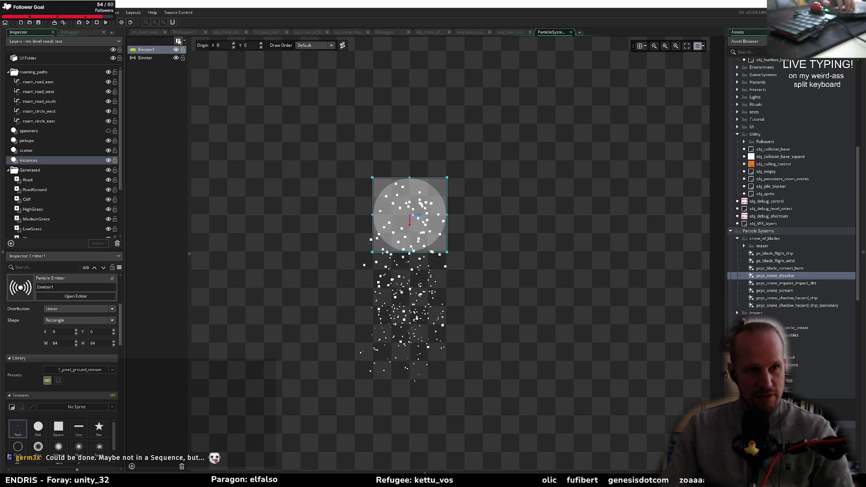
Step: Rename the emitter to pixel_ground_remain
{"action": "double_click", "coordinate": [149, 50]}
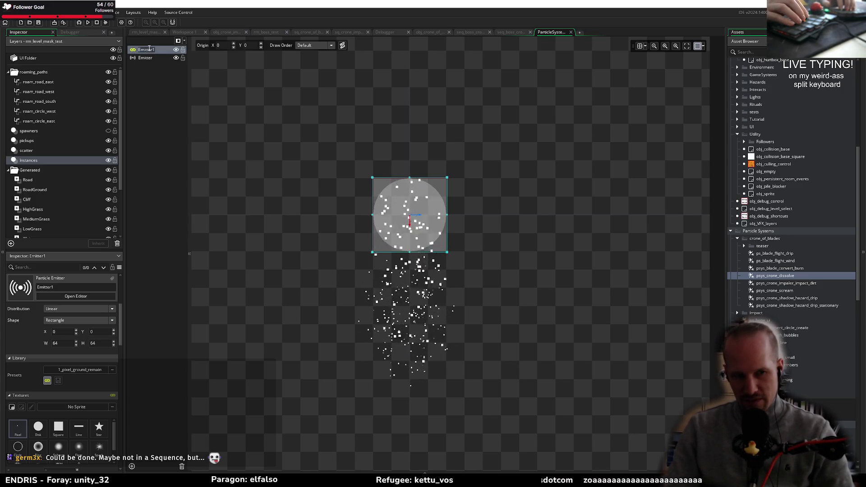
{"action": "type", "text": "pixel_"}
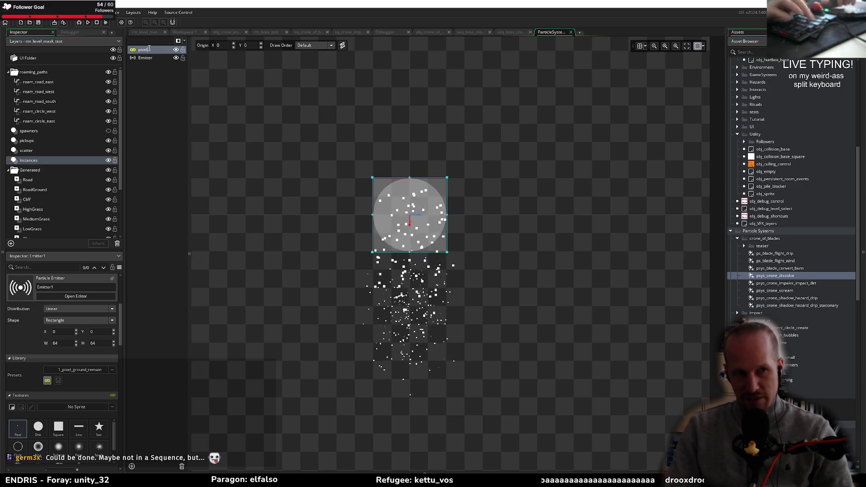
{"action": "type", "text": "ground_remain"}
{"action": "key", "text": "Return"}
{"action": "left_click_drag", "start_coordinate": [189, 90], "coordinate": [215, 91]}
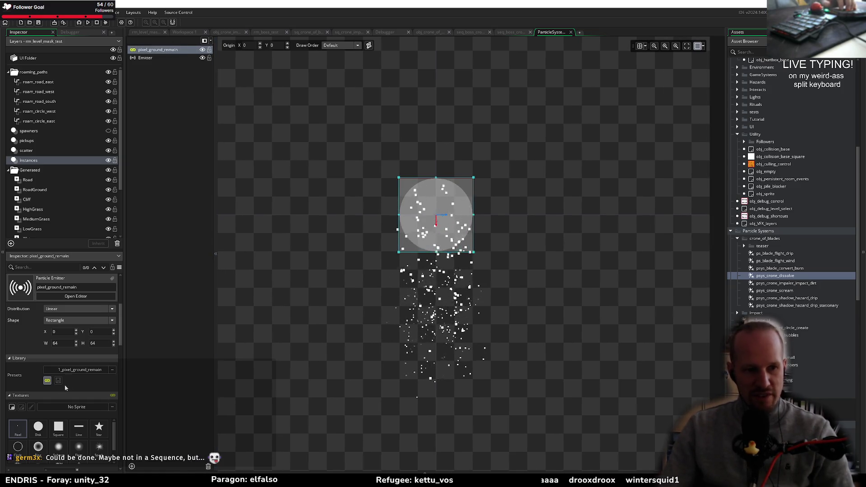
Step: Set the emitter's particle Scale X and Scale Y to 2
{"action": "scroll", "coordinate": [60, 390], "scroll_direction": "down", "scroll_amount": 2}
{"action": "scroll", "coordinate": [36, 383], "scroll_direction": "down", "scroll_amount": 3}
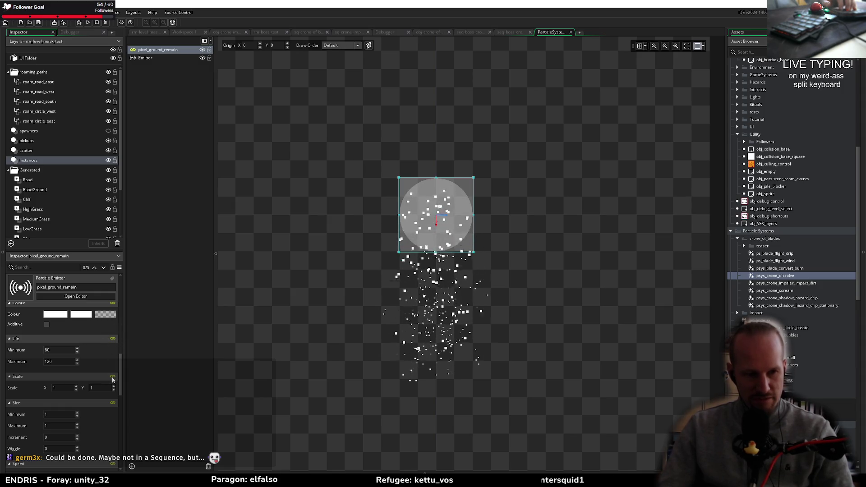
{"action": "double_click", "coordinate": [62, 388]}
{"action": "type", "text": "2"}
{"action": "key", "text": "Tab"}
{"action": "type", "text": "2"}
{"action": "key", "text": "Return"}
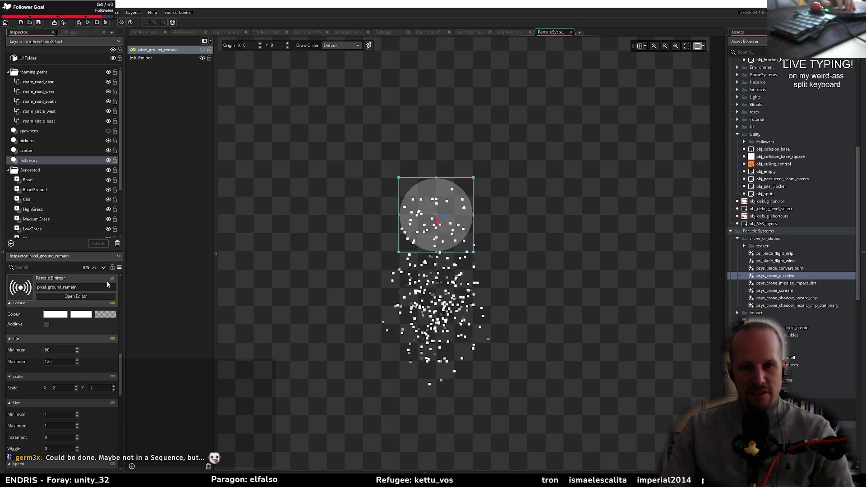
Step: Return to the seq_boss sequence and play the dissolve from frame 0
{"action": "left_click", "coordinate": [511, 32]}
{"action": "key", "text": "Home"}
{"action": "key", "text": "space"}
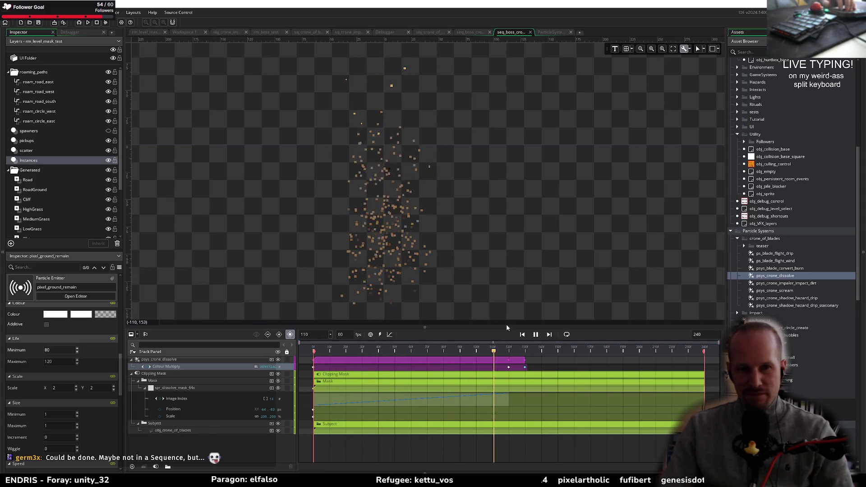
Step: Set the psys_crone_dissolve emitter's Particle Count to 1, then reselect its track in the boss sequence
{"action": "left_click", "coordinate": [356, 348]}
{"action": "key", "text": "space"}
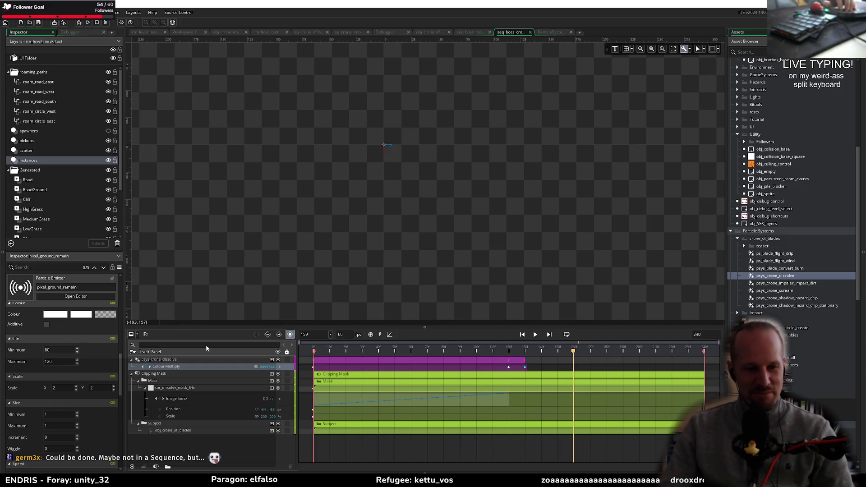
{"action": "left_click", "coordinate": [553, 32]}
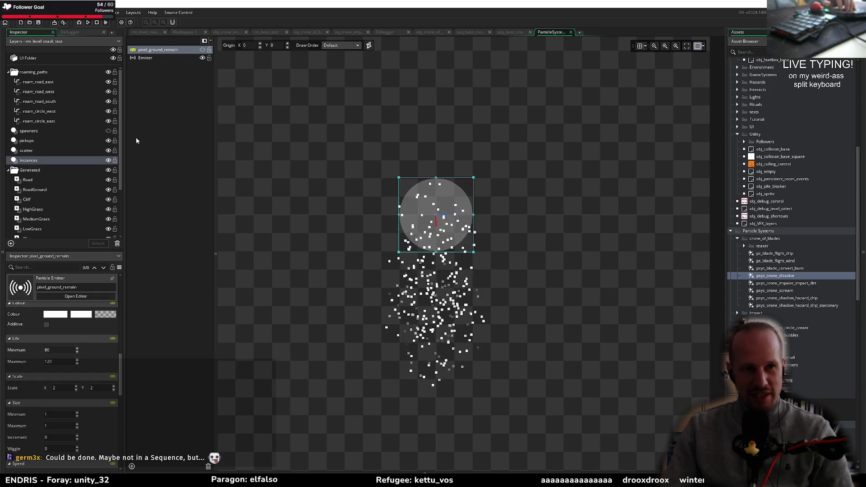
{"action": "left_click", "coordinate": [158, 58]}
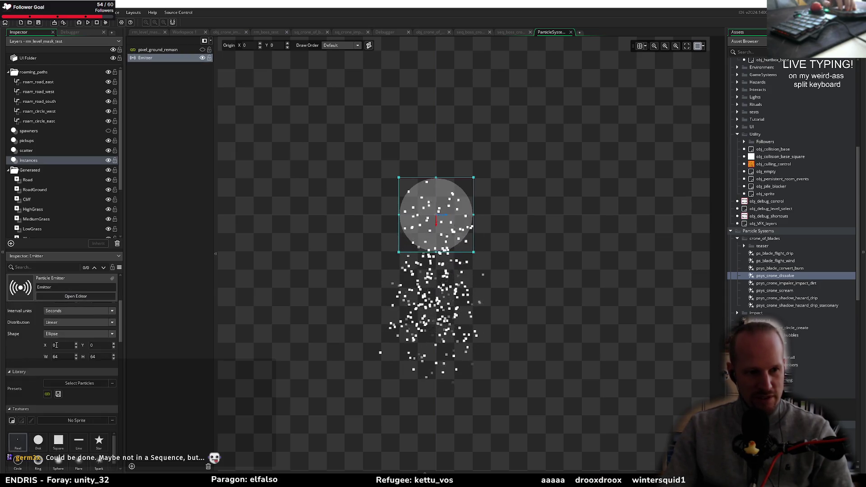
{"action": "type", "text": "1"}
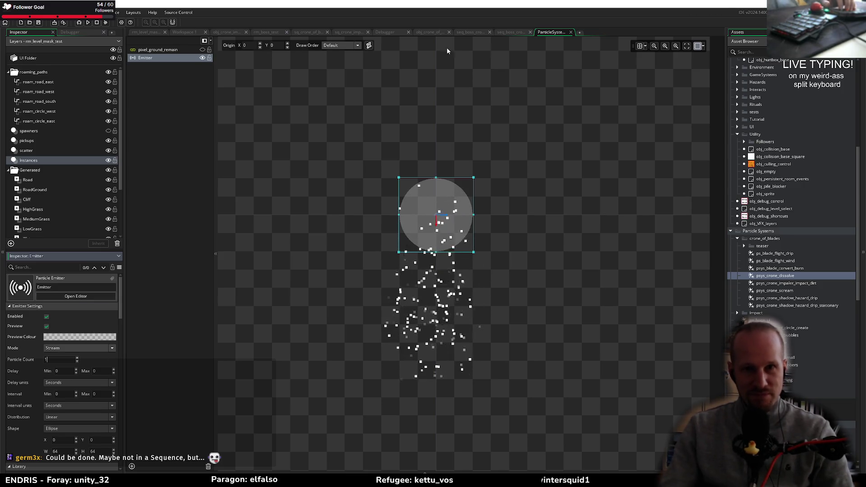
{"action": "left_click", "coordinate": [512, 31]}
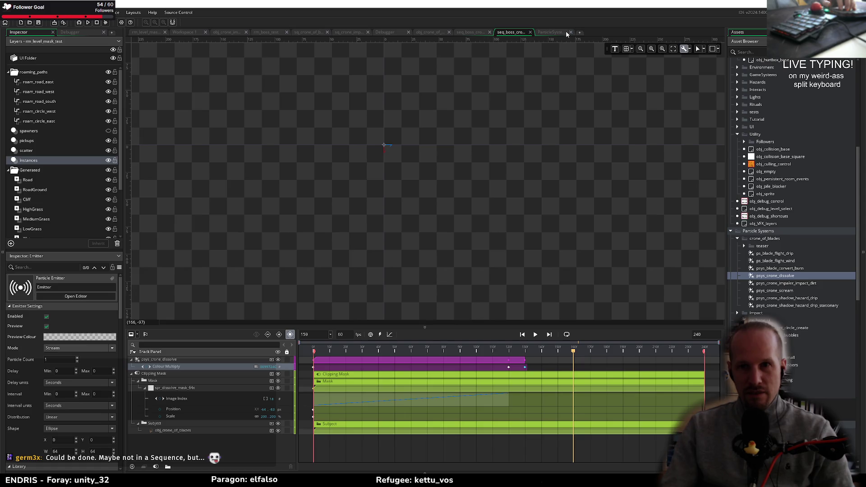
{"action": "left_click", "coordinate": [170, 360]}
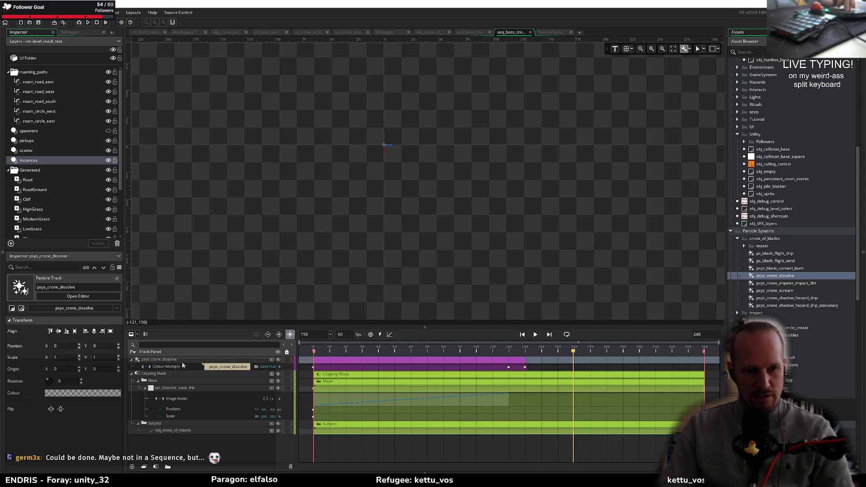
Step: Duplicate the psys_crone_dissolve track and expand the first track's channels at frame 0
{"action": "key", "text": "ctrl+d"}
{"action": "left_click", "coordinate": [160, 360]}
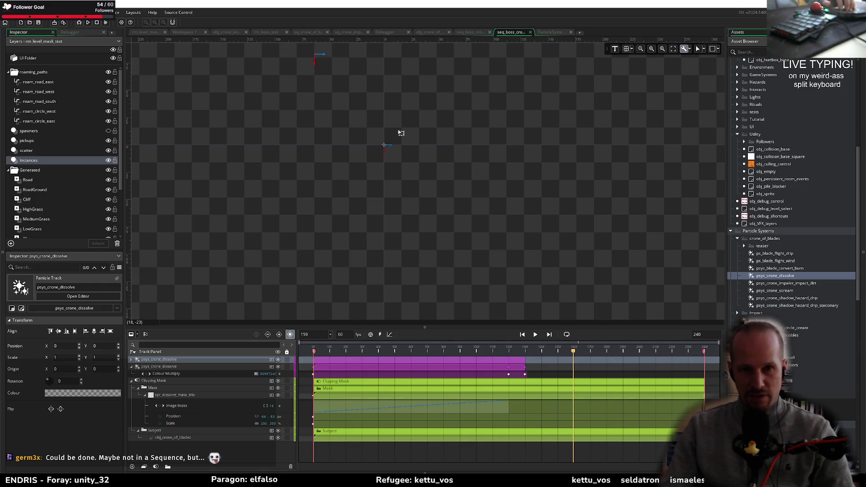
{"action": "left_click_drag", "start_coordinate": [388, 350], "coordinate": [232, 356]}
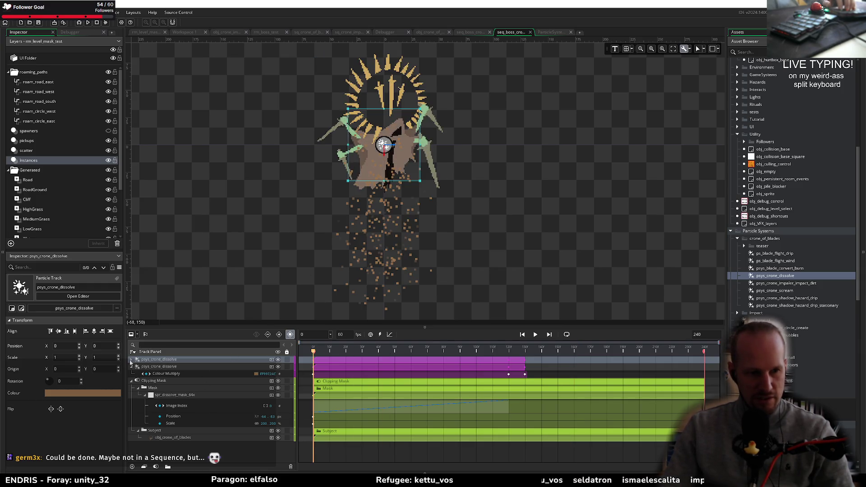
{"action": "left_click", "coordinate": [131, 360]}
Step: Tint the first track's Colour Multiply to 7F9972 at frame 0, then check frame 120
{"action": "left_click", "coordinate": [165, 366]}
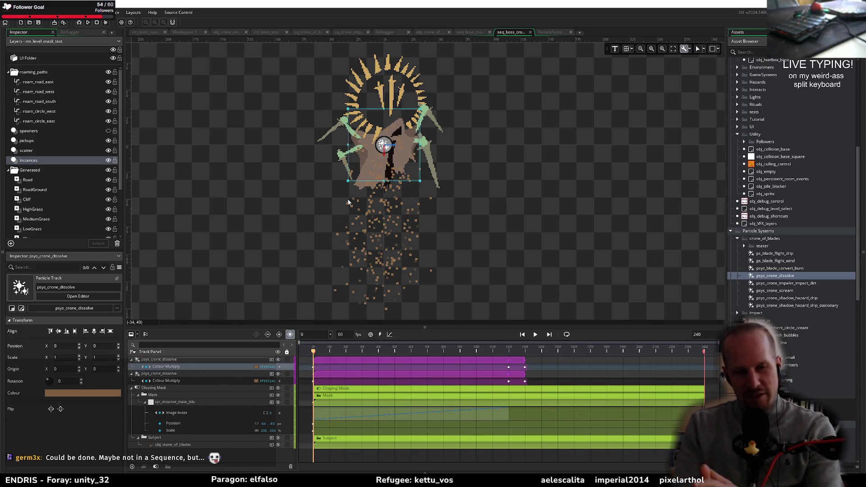
{"action": "left_click", "coordinate": [256, 367]}
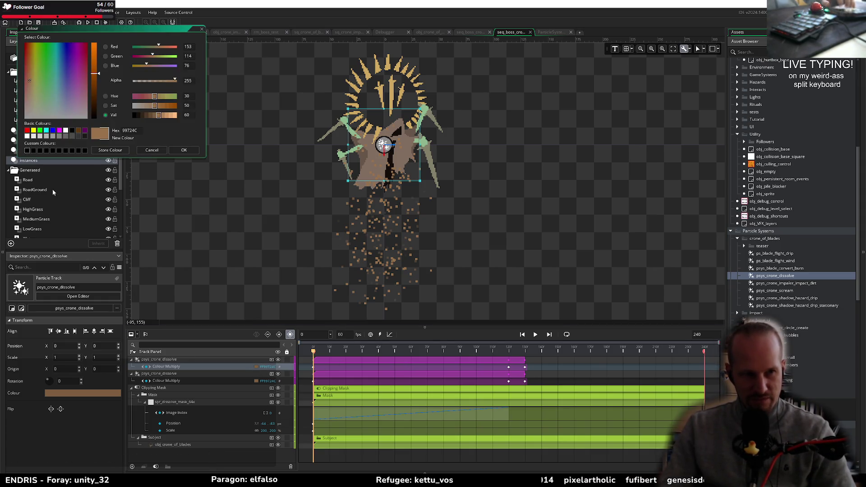
{"action": "left_click", "coordinate": [174, 96]}
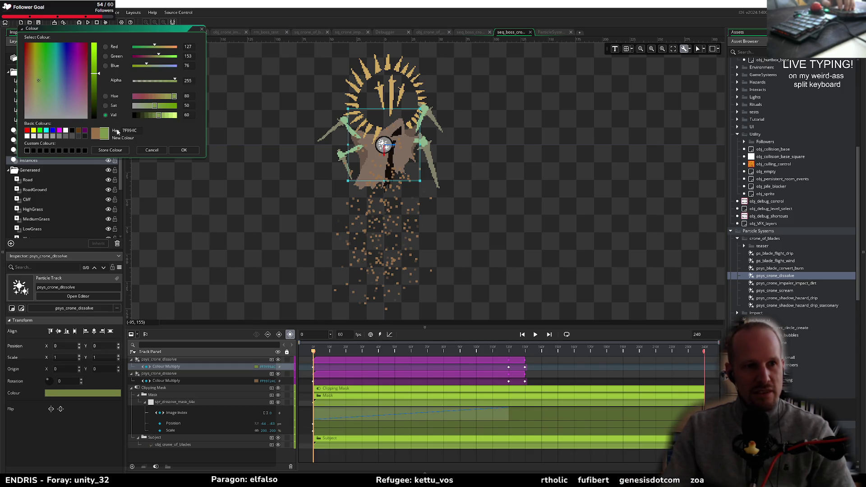
{"action": "left_click_drag", "start_coordinate": [163, 68], "coordinate": [152, 67]}
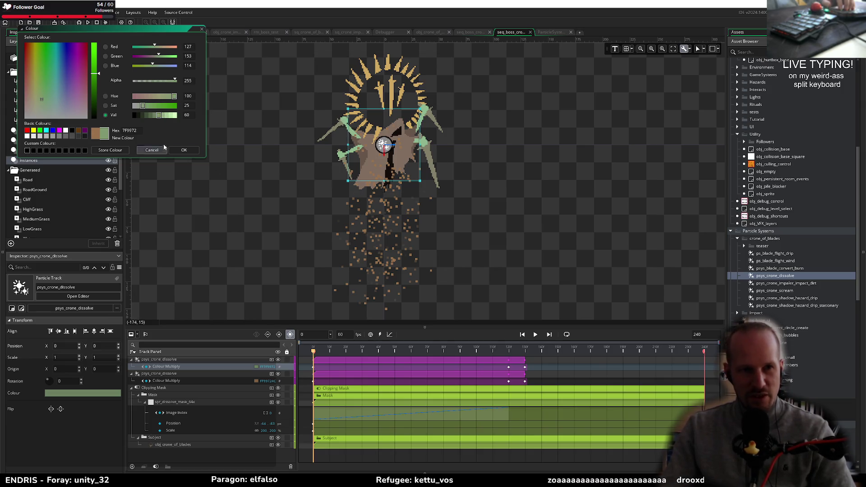
{"action": "left_click", "coordinate": [183, 151]}
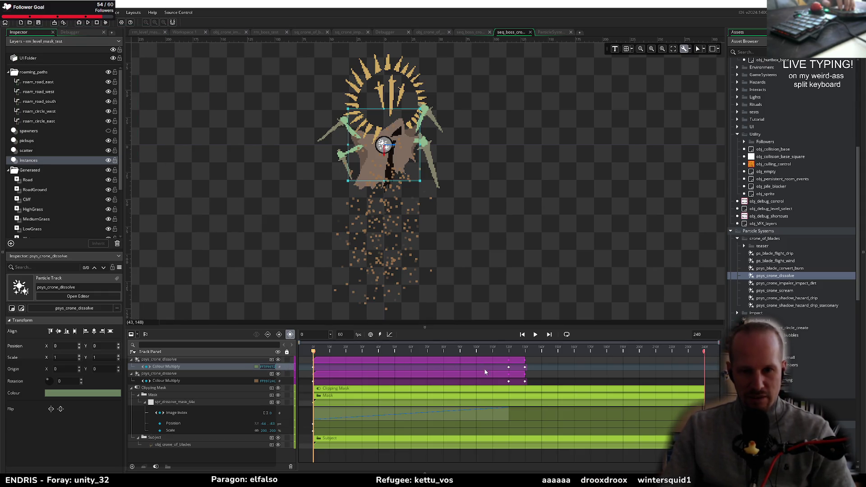
{"action": "left_click", "coordinate": [509, 352]}
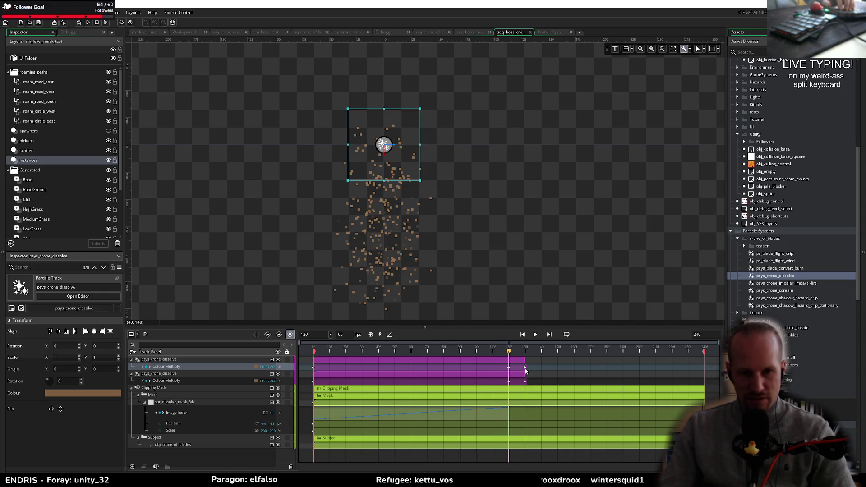
{"action": "left_click_drag", "start_coordinate": [376, 351], "coordinate": [509, 356]}
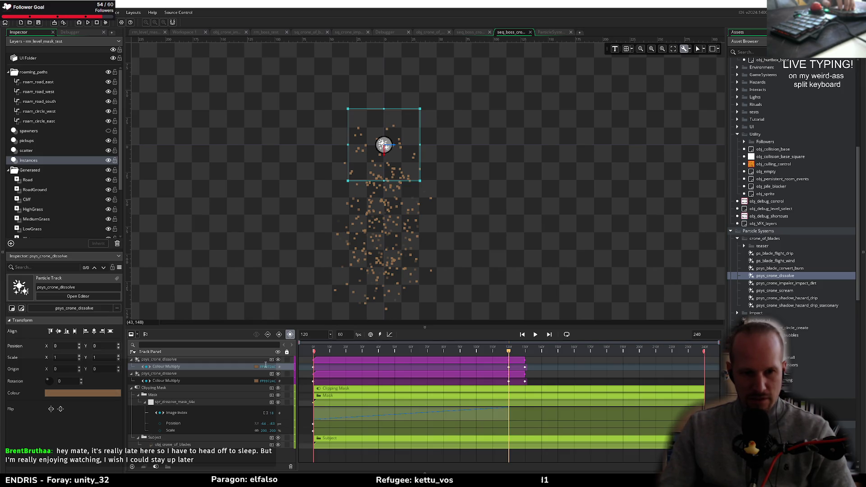
{"action": "left_click", "coordinate": [524, 350]}
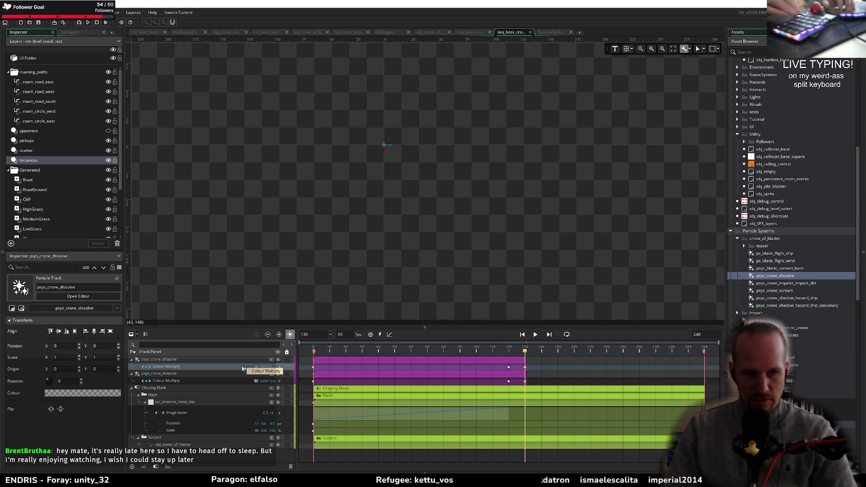
{"action": "key", "text": "space"}
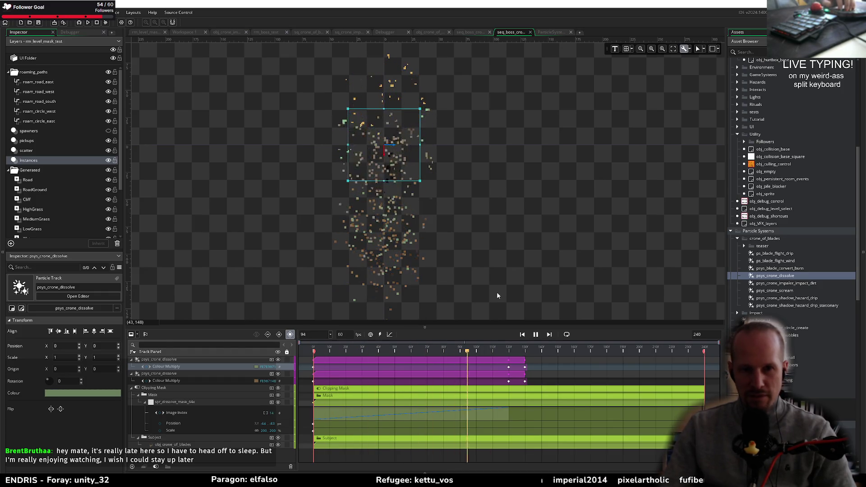
{"action": "key", "text": "space"}
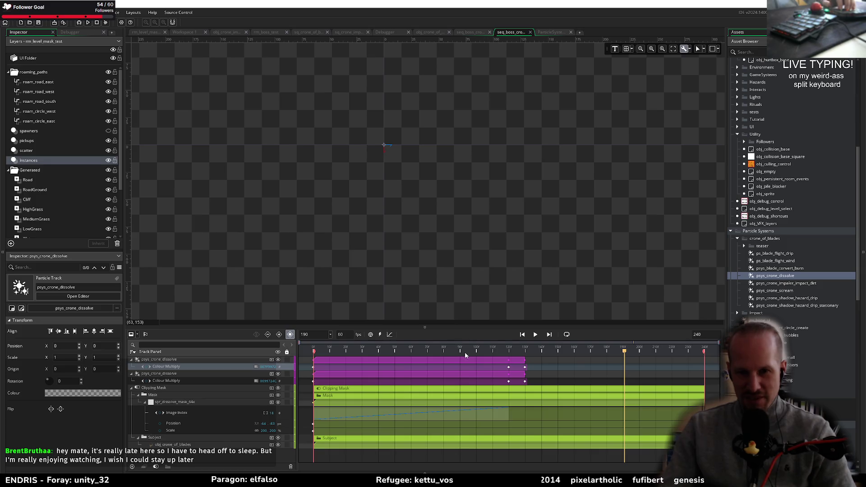
{"action": "key", "text": "space"}
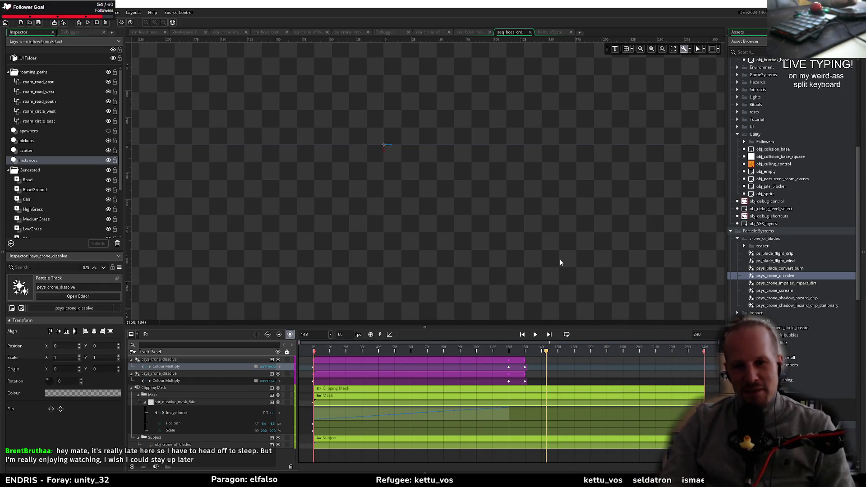
{"action": "left_click_drag", "start_coordinate": [379, 220], "coordinate": [416, 237]}
{"action": "mouse_move", "coordinate": [443, 210]}
{"action": "left_mouse_down"}
{"action": "mouse_move", "coordinate": [462, 234]}
{"action": "mouse_move", "coordinate": [449, 189]}
{"action": "left_mouse_up"}
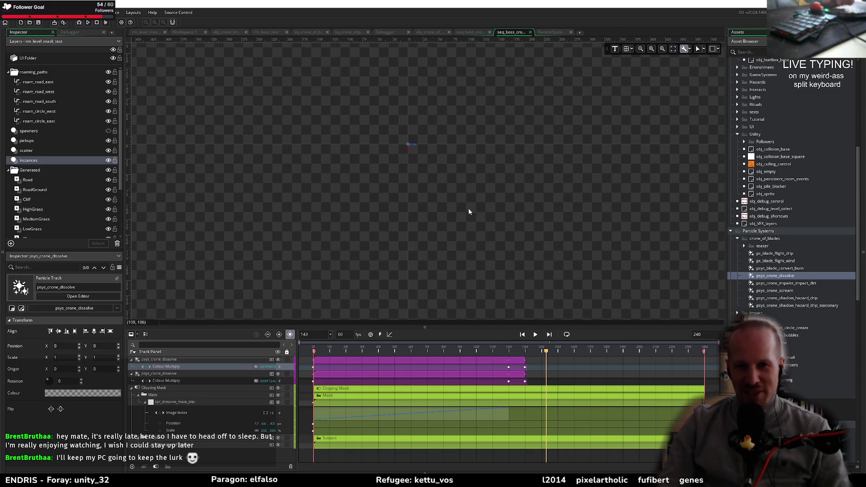
{"action": "scroll", "coordinate": [424, 198], "scroll_direction": "up", "scroll_amount": 1}
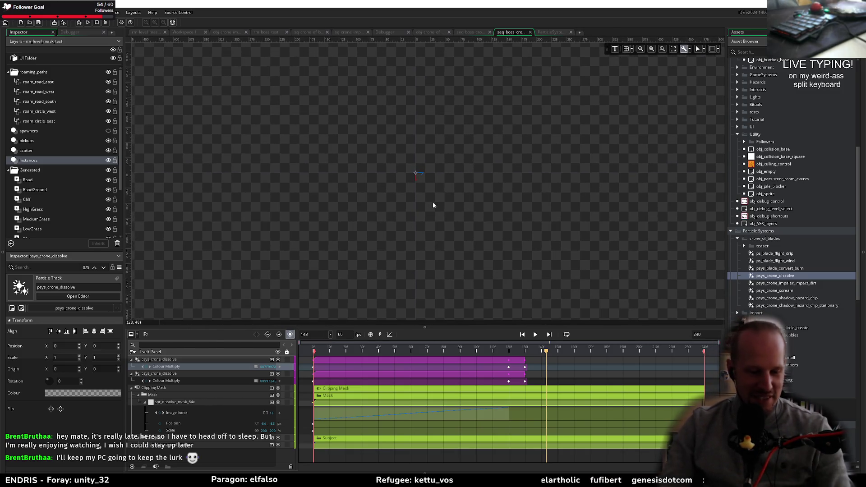
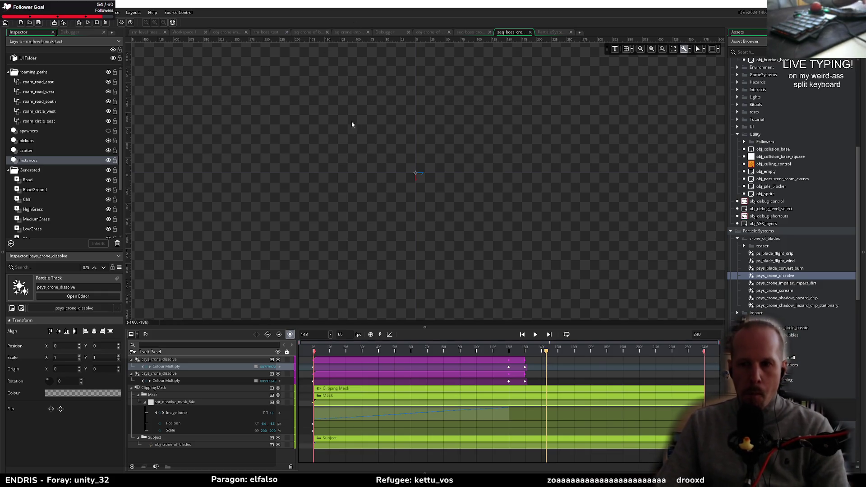
Step: Play back the crone death sequence from the start to review the dissolve timing
{"action": "left_click", "coordinate": [376, 353]}
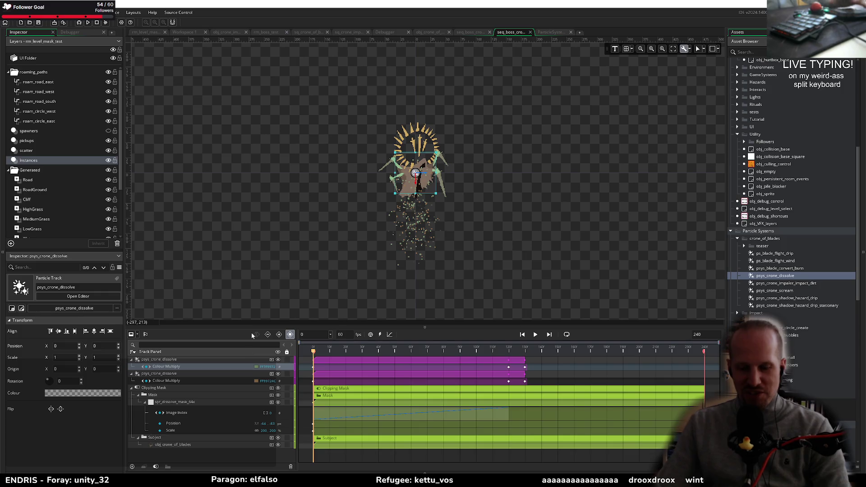
{"action": "key", "text": "space"}
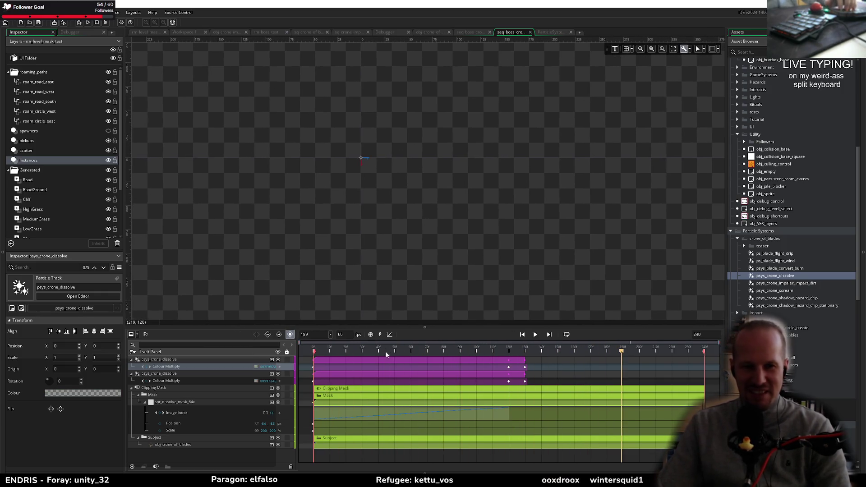
{"action": "key", "text": "space"}
{"action": "left_click_drag", "start_coordinate": [432, 240], "coordinate": [457, 223]}
{"action": "key", "text": "space"}
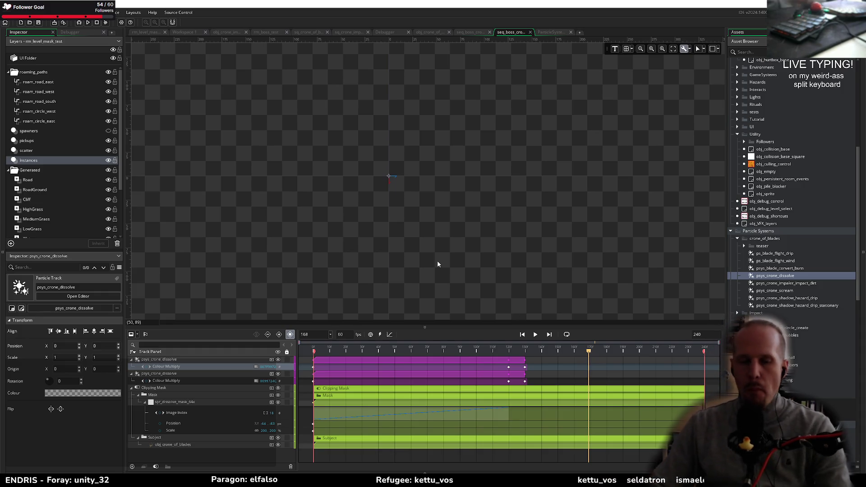
{"action": "left_click", "coordinate": [310, 356]}
{"action": "key", "text": "space"}
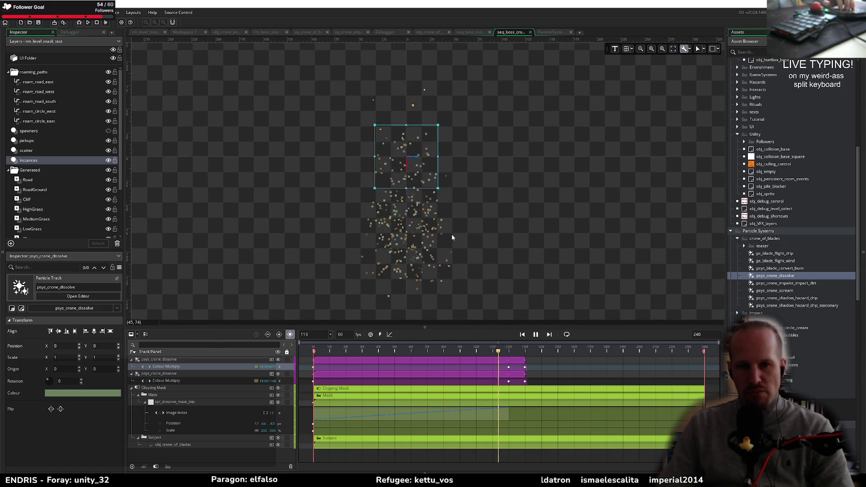
{"action": "key", "text": "space"}
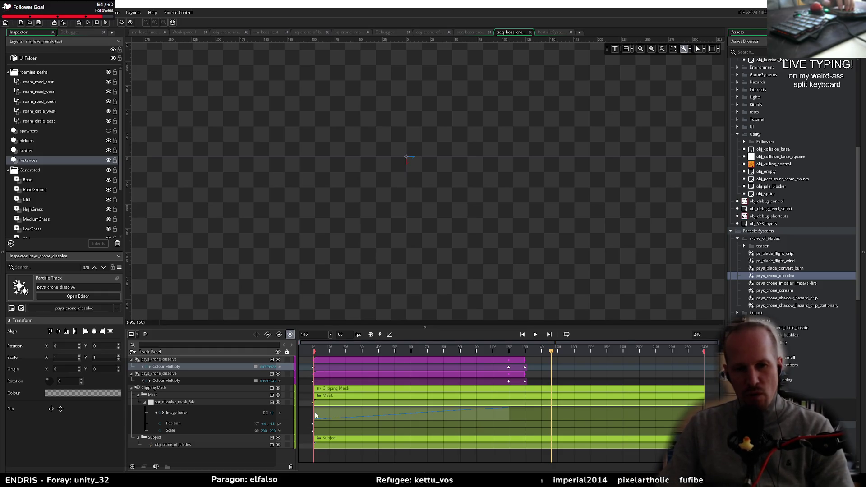
Step: Shift the mask's Image Index clip to about frame 48 and both psys_crone_dissolve clips to end at 240
{"action": "left_click", "coordinate": [339, 418]}
{"action": "left_click_drag", "start_coordinate": [338, 418], "coordinate": [526, 418]}
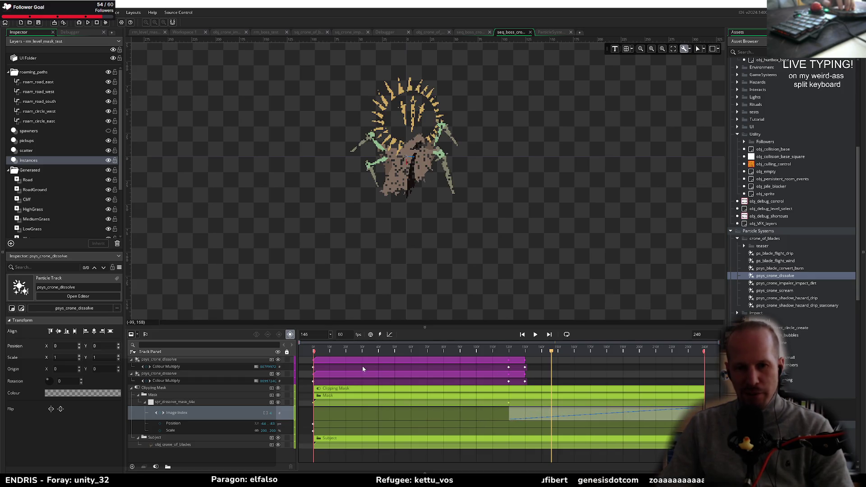
{"action": "left_click", "coordinate": [345, 367]}
{"action": "left_click", "coordinate": [339, 378], "text": "shift"}
{"action": "left_click_drag", "start_coordinate": [328, 363], "coordinate": [500, 370]}
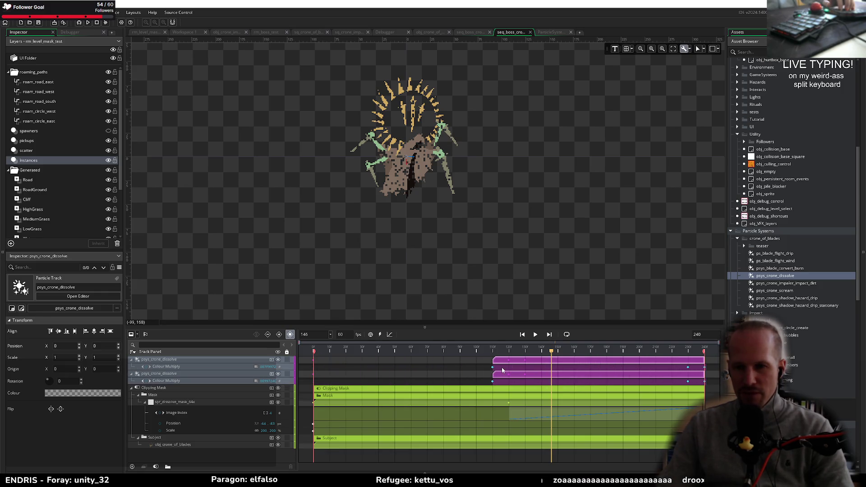
Step: Replay the sequence and set its end frame to 320
{"action": "key", "text": "space"}
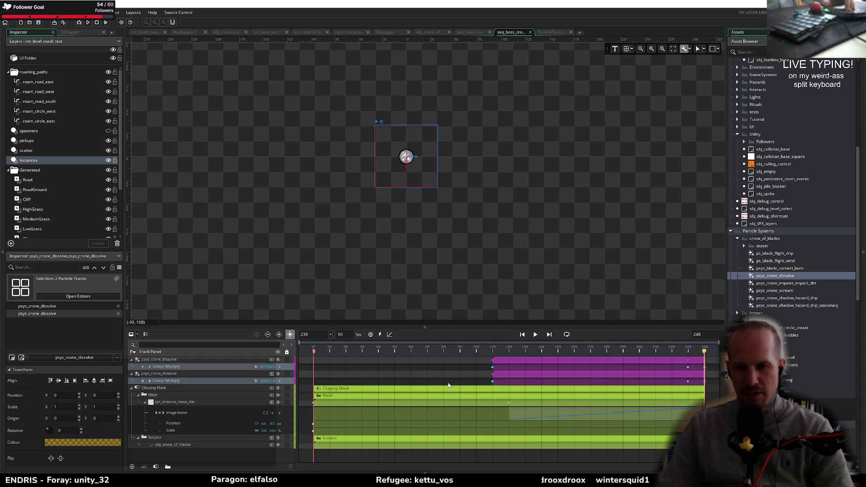
{"action": "key", "text": "space"}
{"action": "key", "text": "space"}
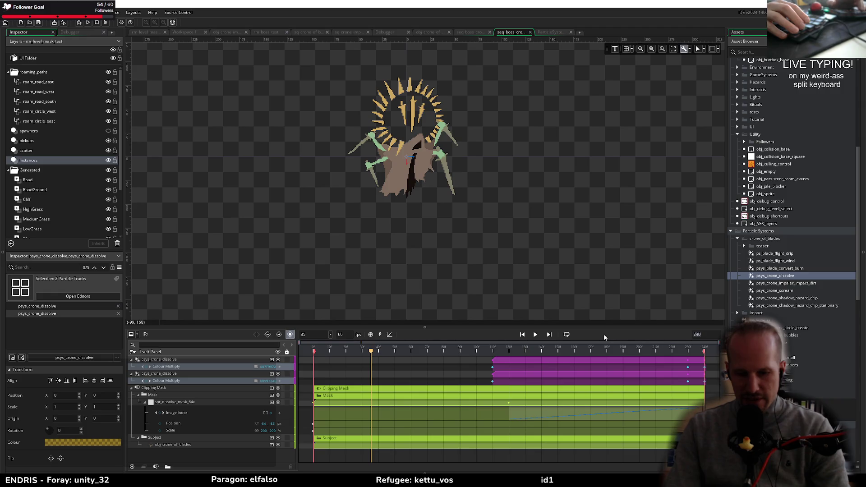
{"action": "type", "text": "320"}
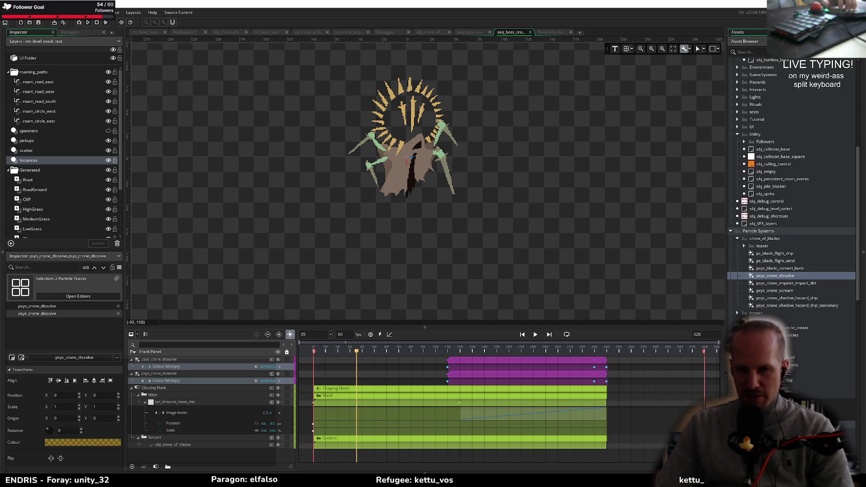
Step: Stretch both dissolve clips and the clipping mask clips to frame 320, and the Subject clip to about 290
{"action": "left_click_drag", "start_coordinate": [606, 375], "coordinate": [705, 382]}
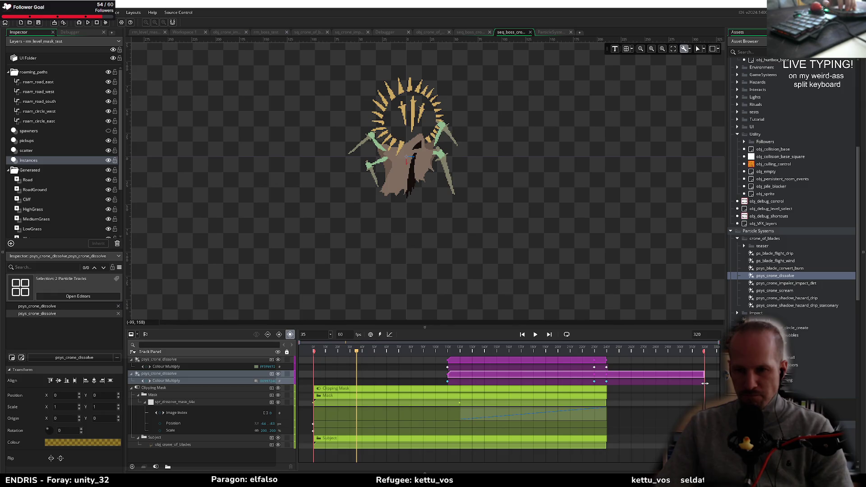
{"action": "mouse_move", "coordinate": [606, 362]}
{"action": "left_mouse_down"}
{"action": "mouse_move", "coordinate": [707, 371]}
{"action": "mouse_move", "coordinate": [606, 374]}
{"action": "left_mouse_up"}
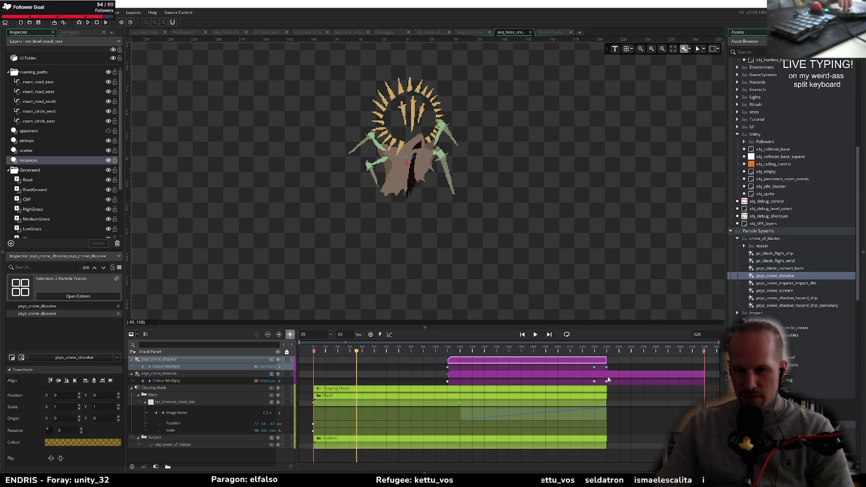
{"action": "left_click_drag", "start_coordinate": [606, 403], "coordinate": [702, 402]}
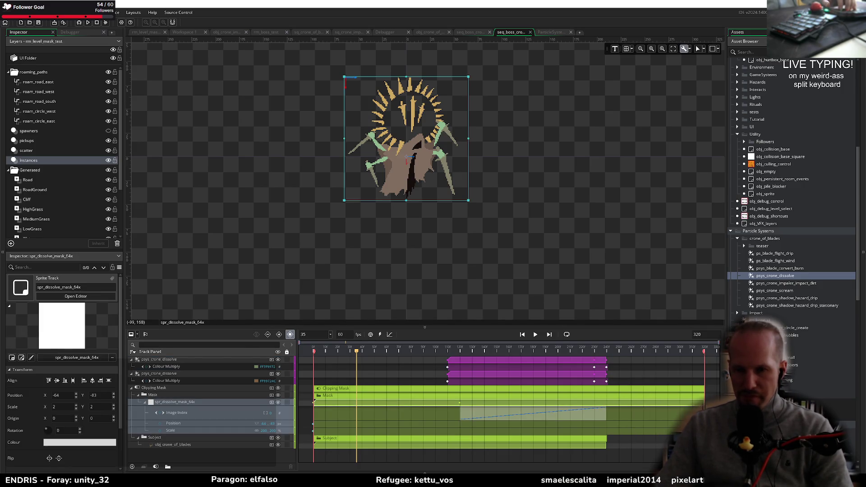
{"action": "left_click_drag", "start_coordinate": [607, 446], "coordinate": [664, 446]}
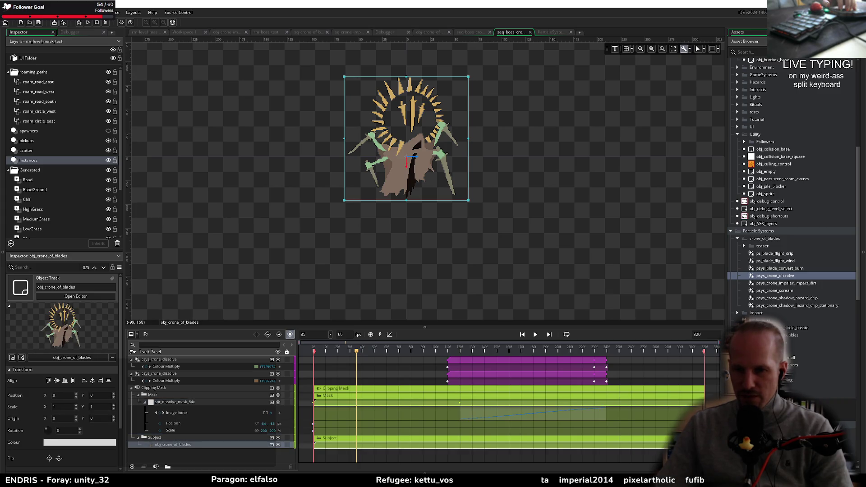
{"action": "key", "text": "Home"}
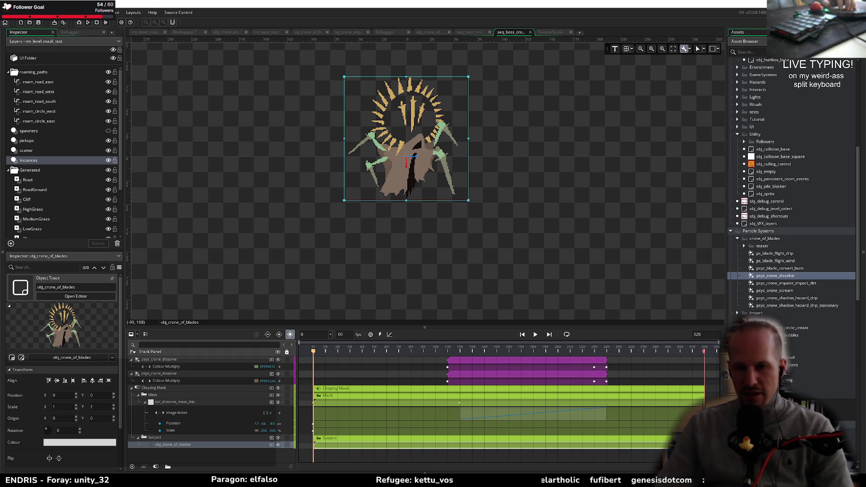
Step: Create a new sprite named spr_crone_of_blades_split in the Bosses > crone_of_blades folder
{"action": "scroll", "coordinate": [791, 190], "scroll_direction": "down", "scroll_amount": 10}
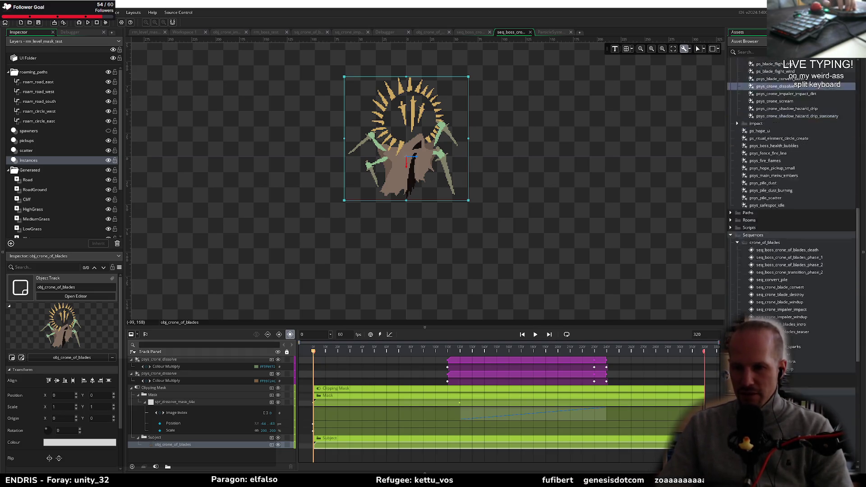
{"action": "left_click", "coordinate": [737, 175]}
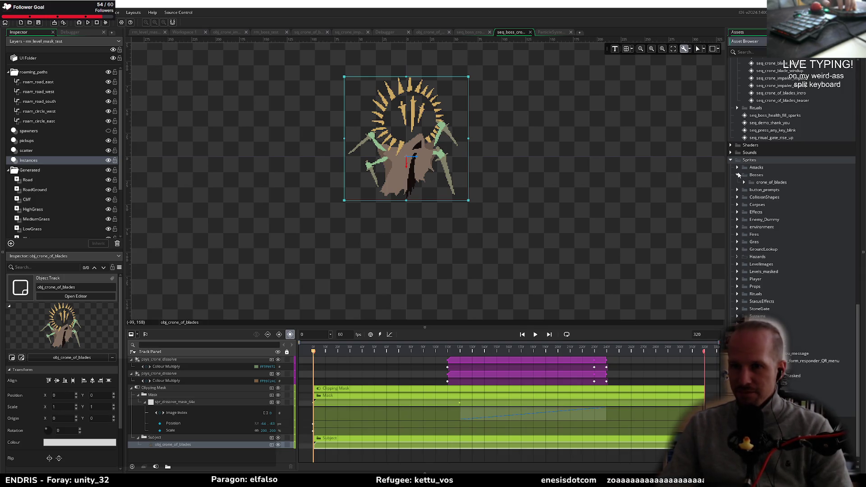
{"action": "left_click", "coordinate": [744, 183]}
{"action": "right_click", "coordinate": [767, 182]}
{"action": "mouse_move", "coordinate": [786, 186]}
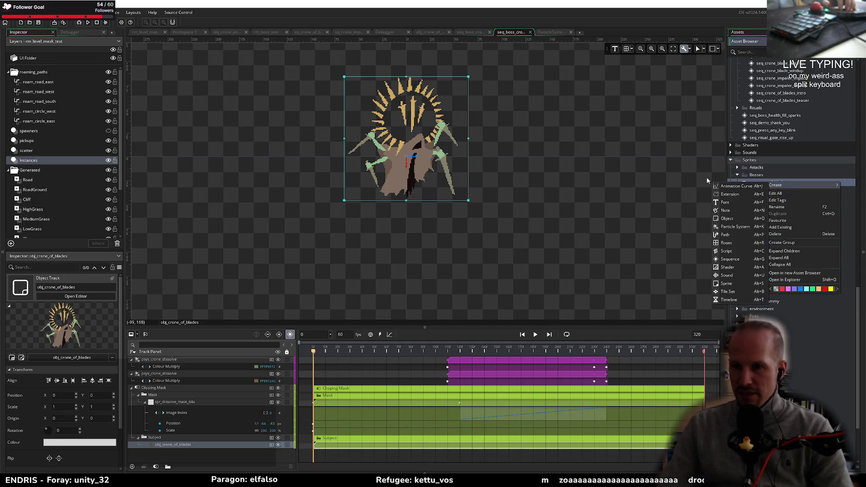
{"action": "left_click", "coordinate": [731, 284]}
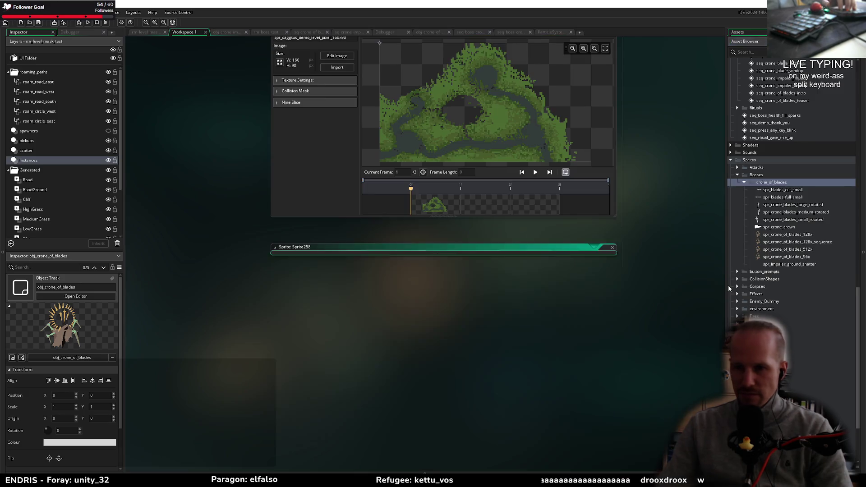
{"action": "type", "text": "spr_crone"}
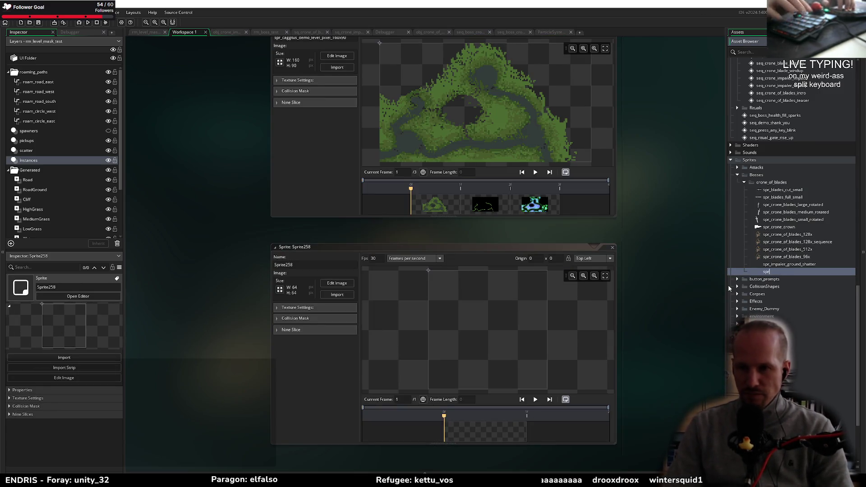
{"action": "type", "text": "_of_blades"}
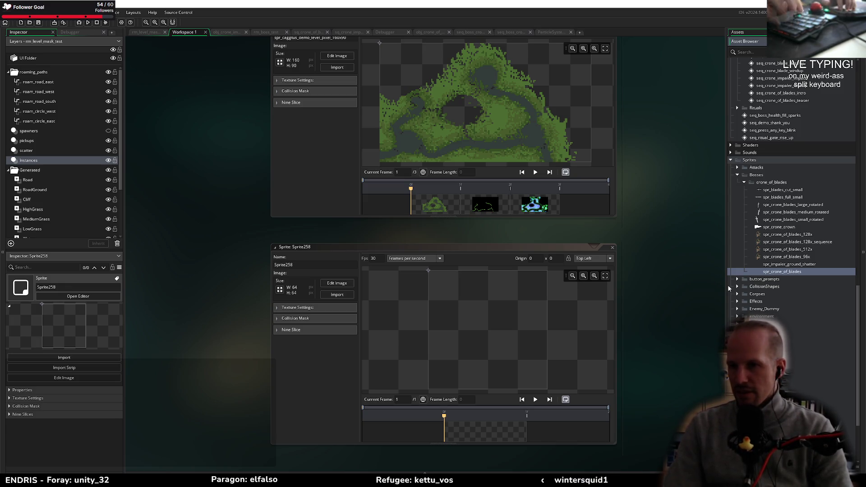
{"action": "type", "text": "_"}
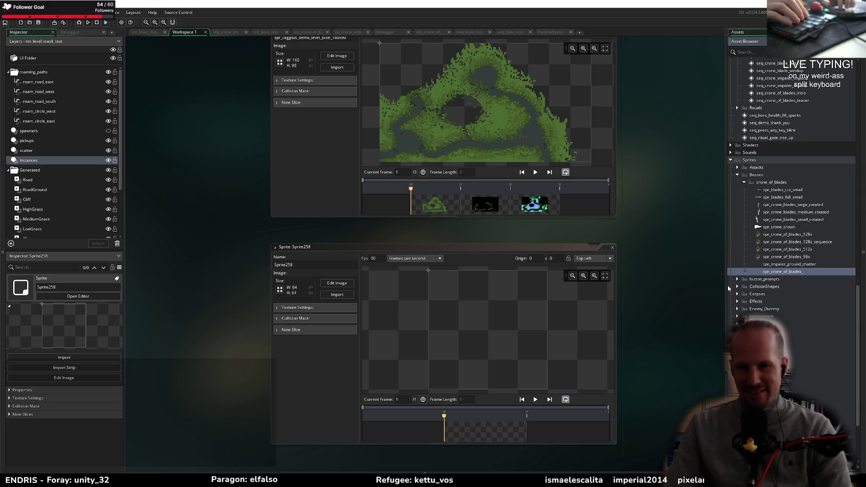
{"action": "type", "text": "sp"}
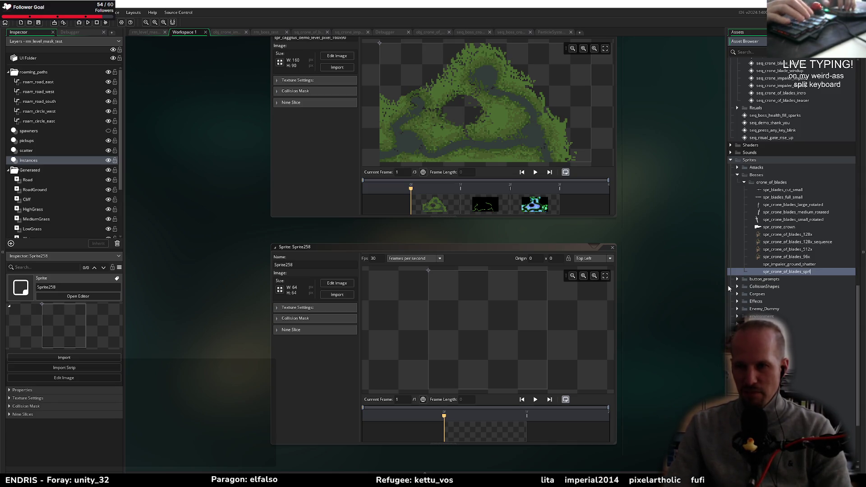
{"action": "type", "text": "lit"}
{"action": "key", "text": "Return"}
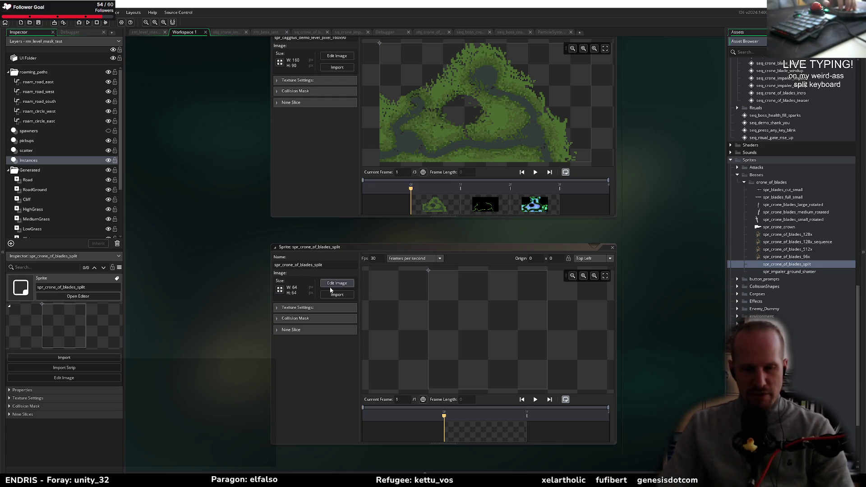
Step: Resize the new sprite to 128×128 and open it in the image editor
{"action": "left_click", "coordinate": [279, 290]}
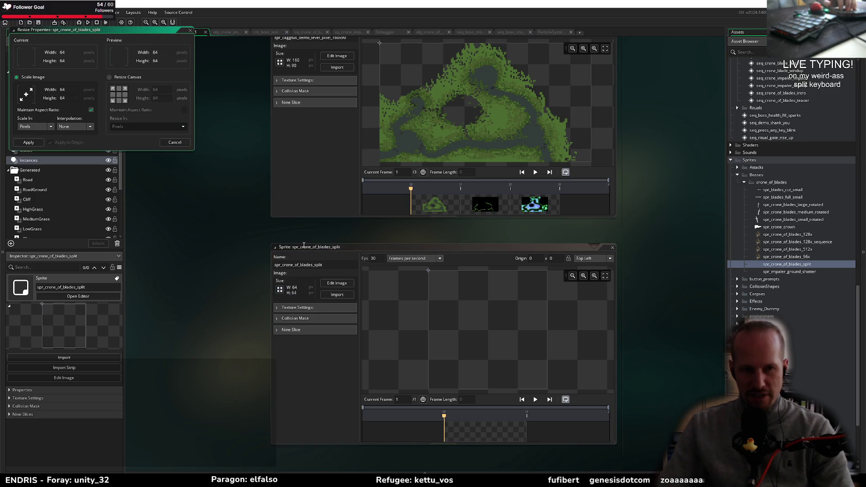
{"action": "type", "text": "128"}
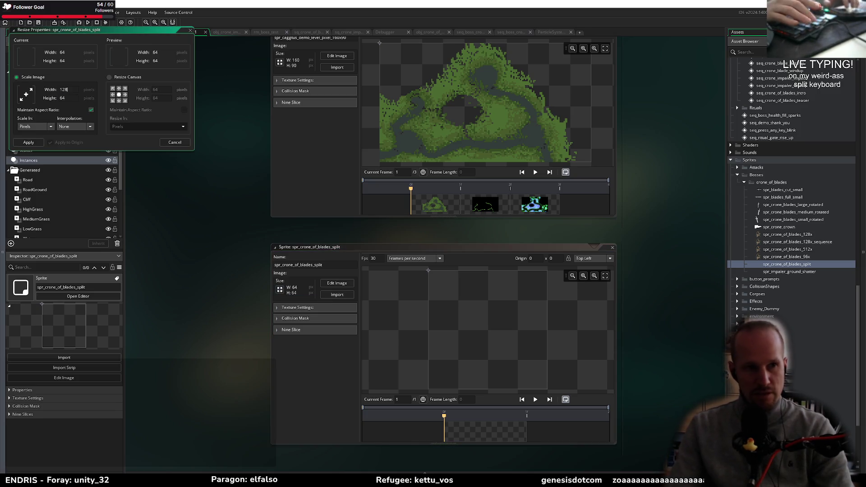
{"action": "left_click", "coordinate": [28, 142]}
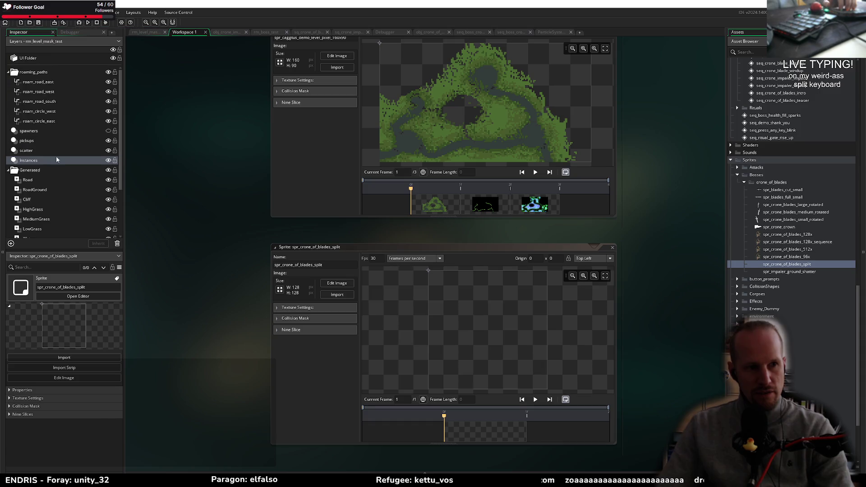
{"action": "left_click", "coordinate": [337, 283]}
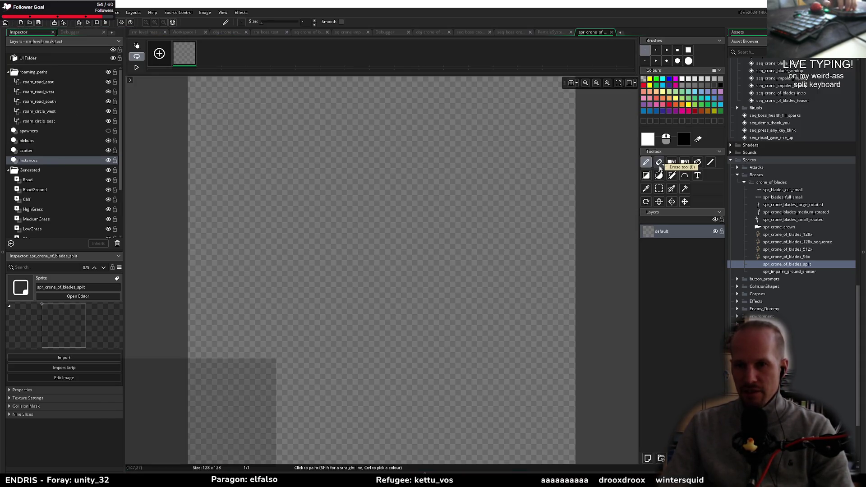
Step: Flood-fill the sprite canvas white, then add an empty Layer 1 above the default layer
{"action": "left_click", "coordinate": [697, 163]}
{"action": "left_click", "coordinate": [353, 197]}
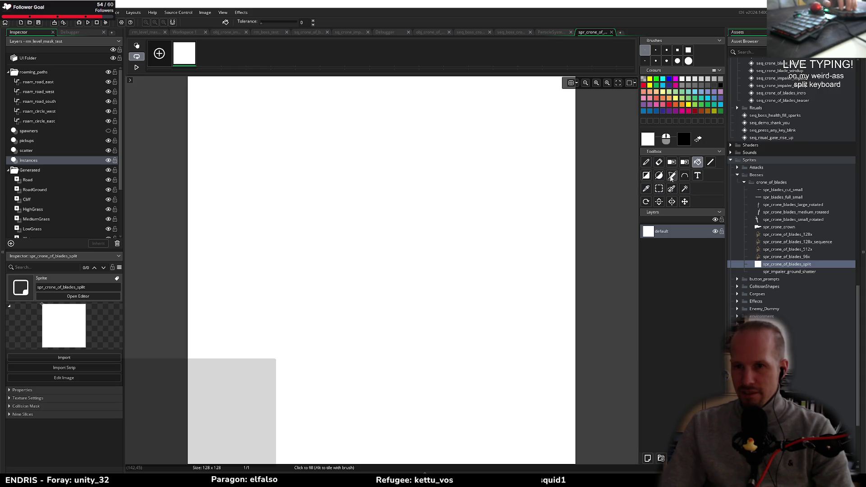
{"action": "left_click", "coordinate": [671, 176]}
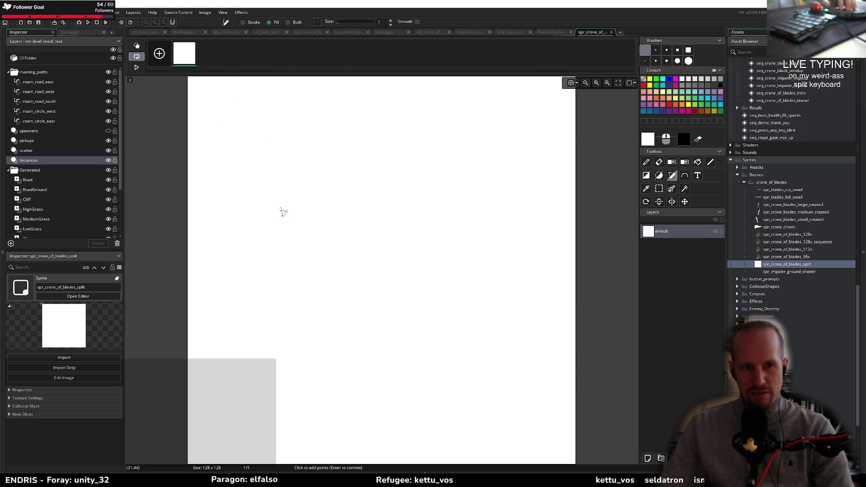
{"action": "key", "text": "Escape"}
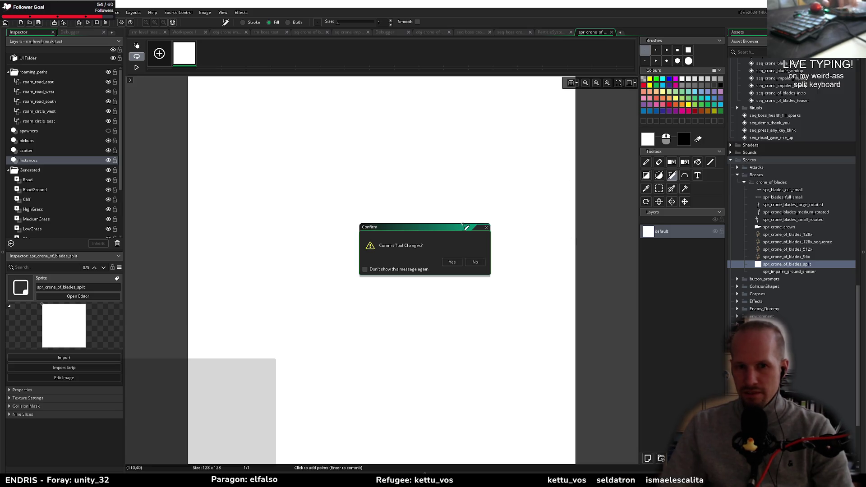
{"action": "left_click", "coordinate": [476, 262]}
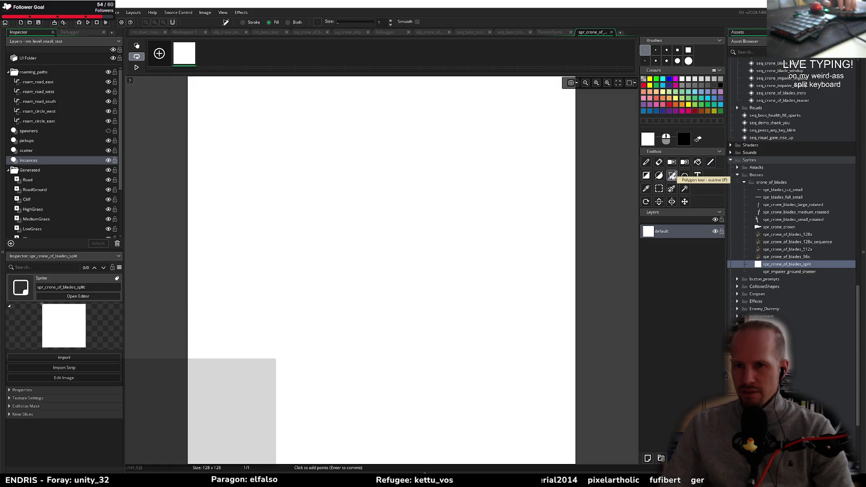
{"action": "key", "text": "ctrl+shift+n"}
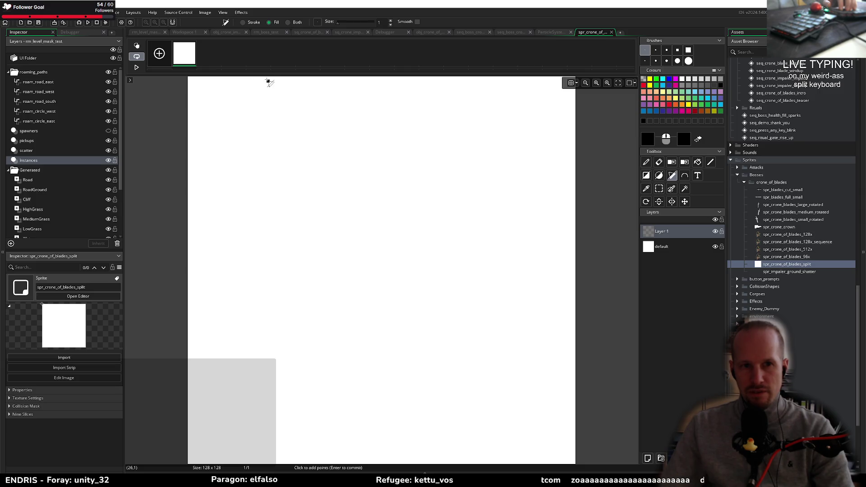
Step: Draw a jagged lightning-bolt polygon on Layer 1 from the top edge of the canvas
{"action": "left_click", "coordinate": [265, 79]}
{"action": "left_click", "coordinate": [300, 210]}
{"action": "left_click", "coordinate": [320, 200]}
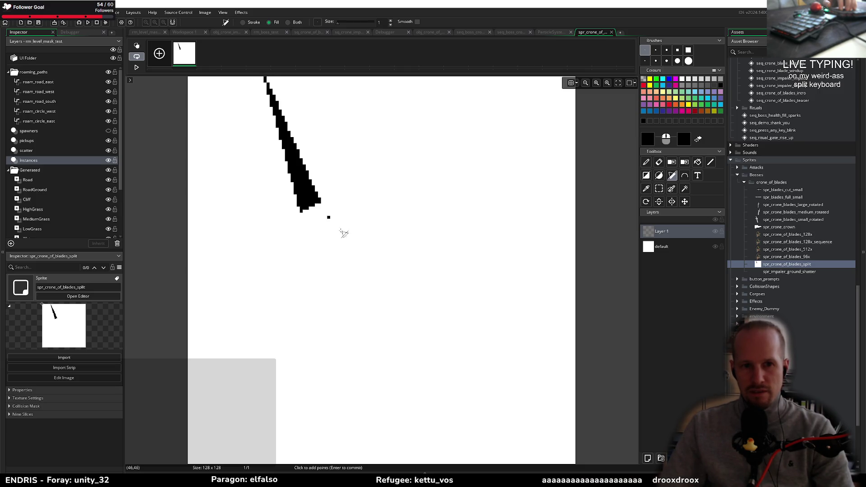
{"action": "left_click", "coordinate": [379, 281]}
{"action": "left_click", "coordinate": [388, 337]}
{"action": "left_click", "coordinate": [398, 338]}
{"action": "left_click", "coordinate": [411, 324]}
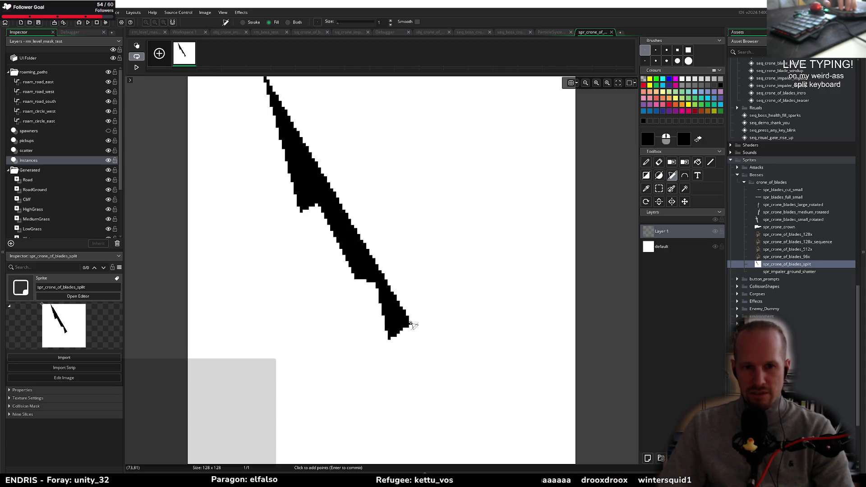
{"action": "left_click", "coordinate": [376, 424]}
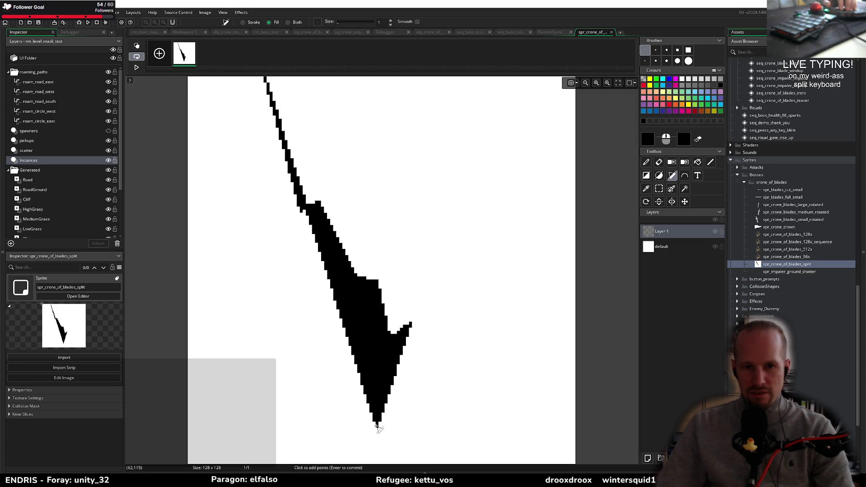
{"action": "left_click", "coordinate": [449, 302]}
{"action": "left_click", "coordinate": [415, 310]}
{"action": "left_click", "coordinate": [417, 239]}
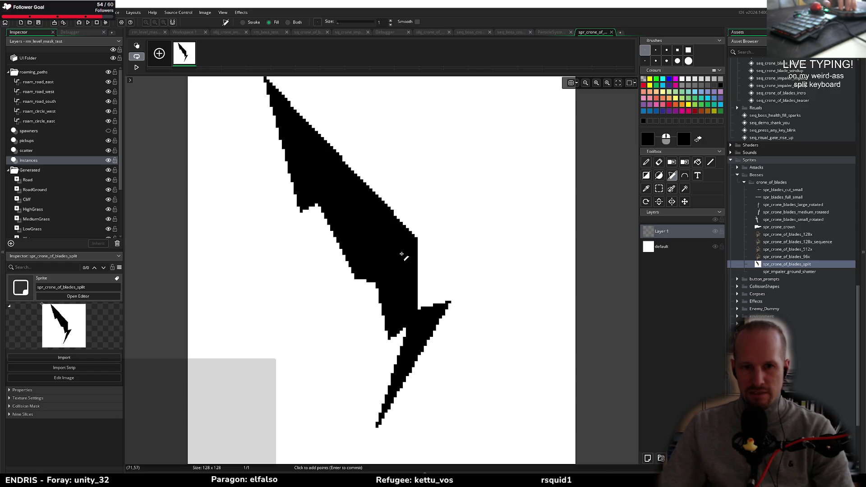
{"action": "left_click", "coordinate": [397, 165]}
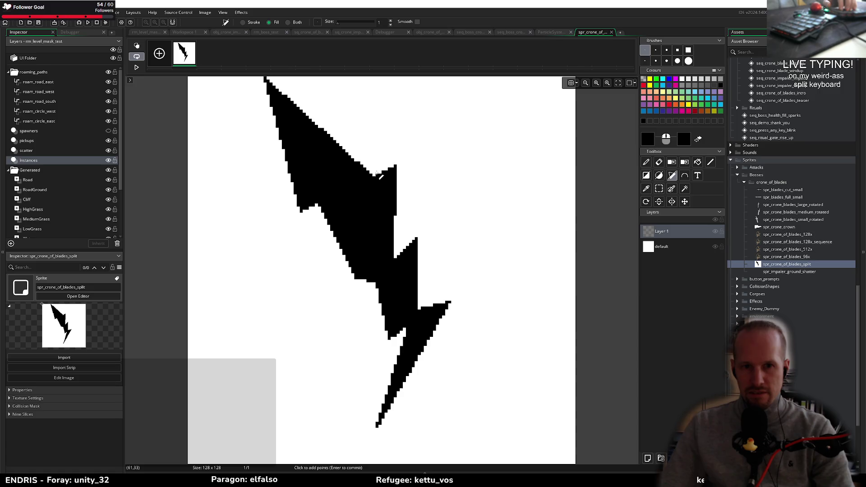
{"action": "left_click", "coordinate": [396, 80]}
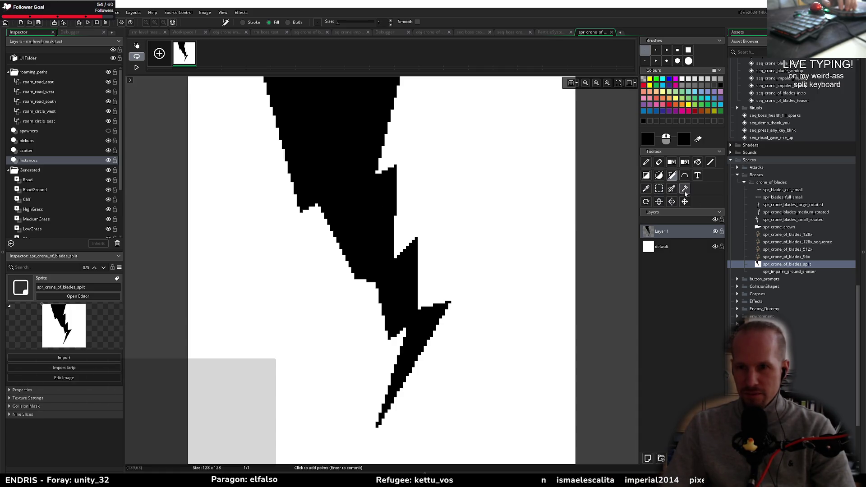
Step: Select the black bolt by colour and clear its fill from Layer 1
{"action": "left_click", "coordinate": [684, 189]}
{"action": "left_click", "coordinate": [378, 220]}
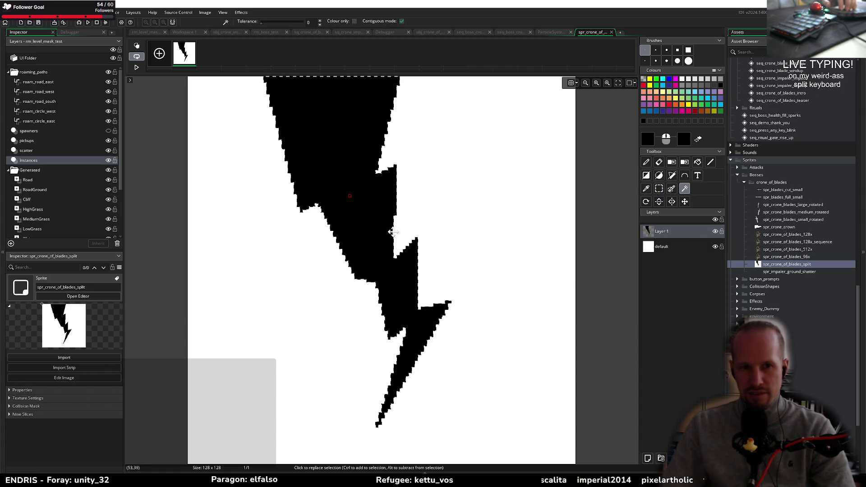
{"action": "key", "text": "Delete"}
{"action": "left_click", "coordinate": [675, 246]}
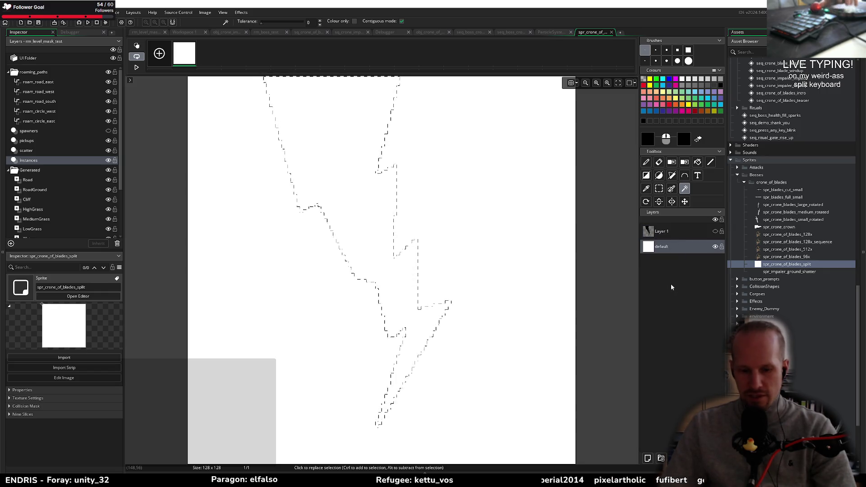
{"action": "key", "text": "Delete"}
{"action": "key", "text": "ctrl+z"}
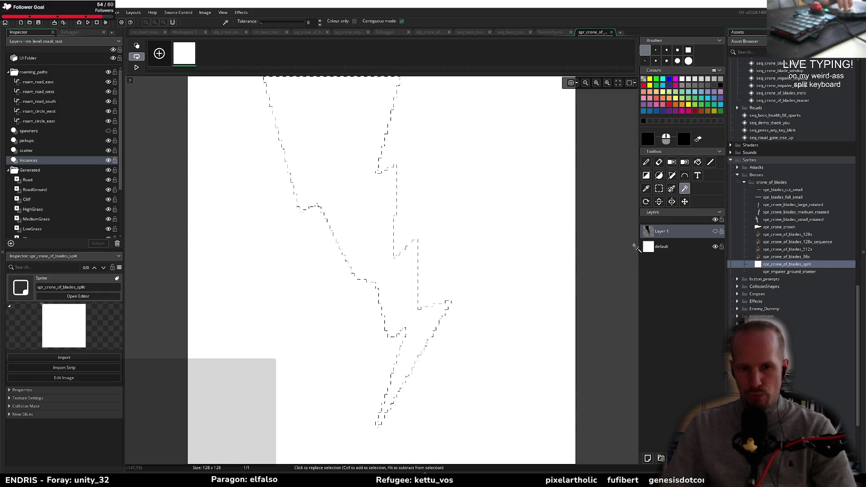
Step: Cut the bolt-shaped area out of the white default layer, leaving it transparent
{"action": "left_click", "coordinate": [684, 202]}
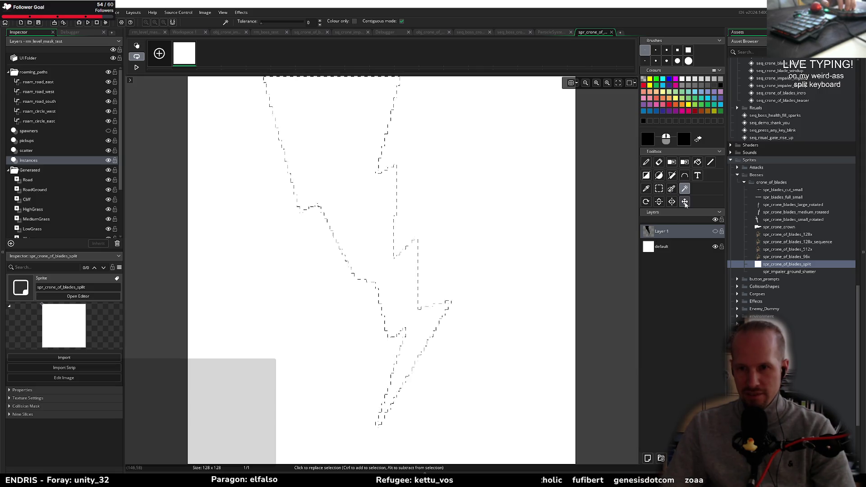
{"action": "left_click", "coordinate": [384, 281]}
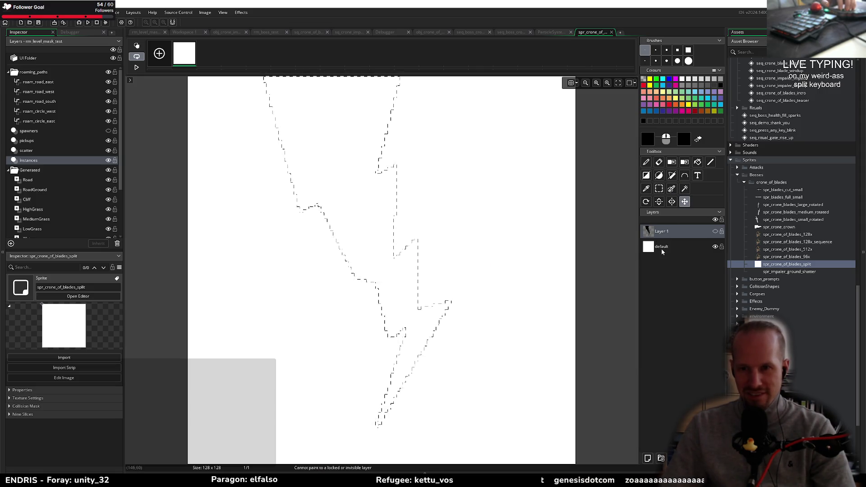
{"action": "key", "text": "ctrl+y"}
{"action": "key", "text": "ctrl+z"}
{"action": "left_click", "coordinate": [415, 285]}
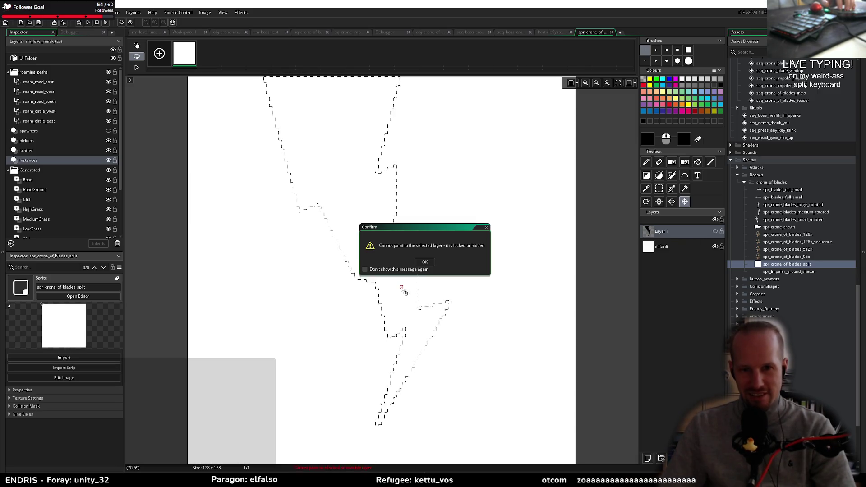
{"action": "left_click", "coordinate": [424, 265]}
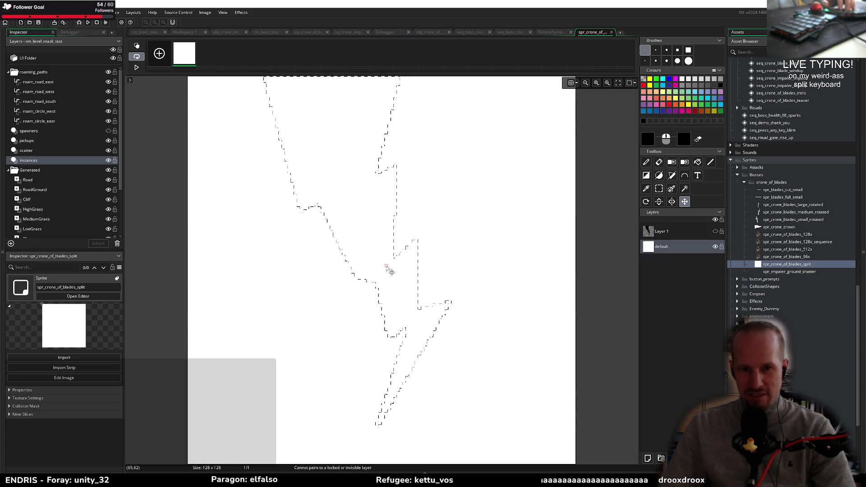
{"action": "key", "text": "ctrl+y"}
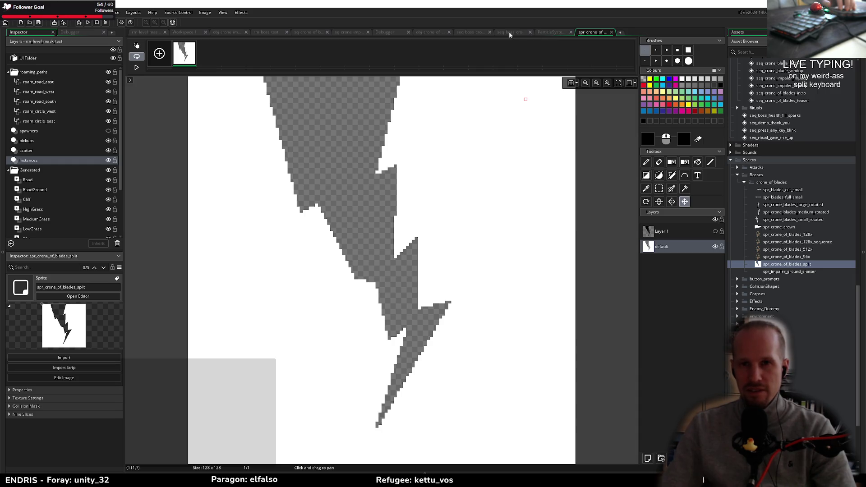
{"action": "left_click", "coordinate": [522, 33]}
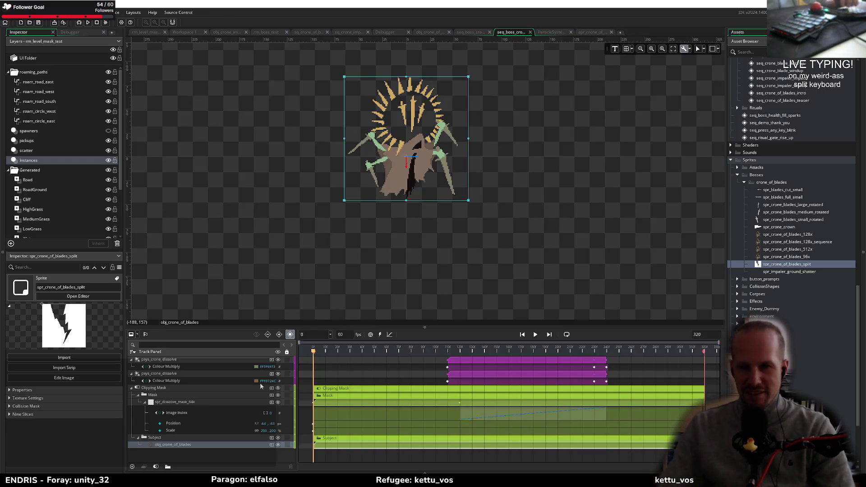
Step: Add spr_crone_of_blades_split to the Mask group and move it up-left over the boss
{"action": "mouse_move", "coordinate": [778, 266]}
{"action": "left_mouse_down"}
{"action": "mouse_move", "coordinate": [156, 468]}
{"action": "mouse_move", "coordinate": [166, 397]}
{"action": "left_mouse_up"}
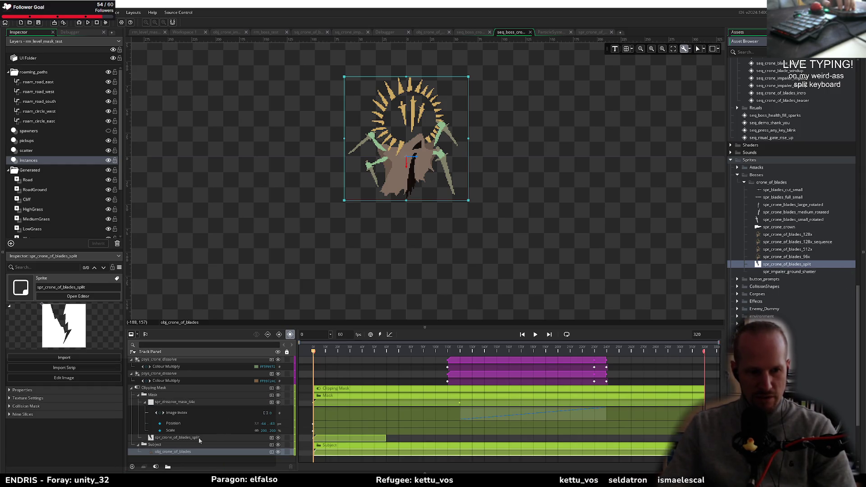
{"action": "left_click", "coordinate": [181, 438]}
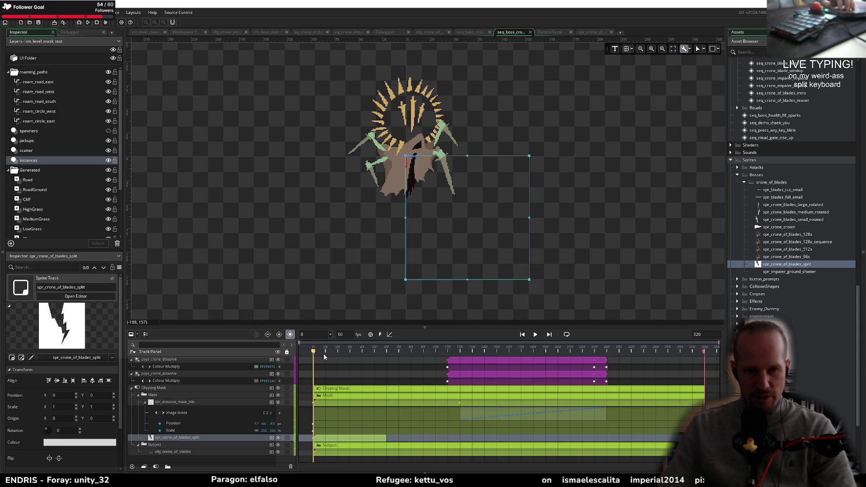
{"action": "mouse_move", "coordinate": [486, 249]}
{"action": "left_mouse_down"}
{"action": "mouse_move", "coordinate": [430, 205]}
{"action": "mouse_move", "coordinate": [425, 178]}
{"action": "left_mouse_up"}
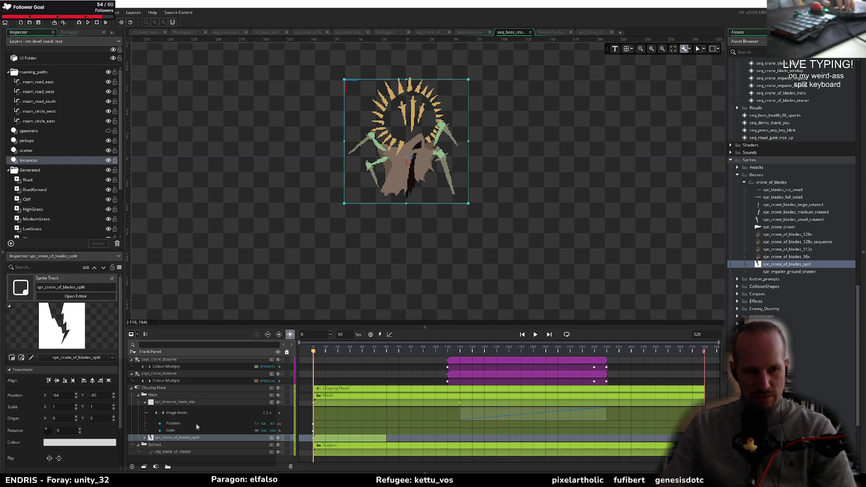
{"action": "mouse_move", "coordinate": [348, 350]}
{"action": "left_mouse_down"}
{"action": "mouse_move", "coordinate": [384, 350]}
{"action": "mouse_move", "coordinate": [314, 350]}
{"action": "left_mouse_up"}
{"action": "left_click", "coordinate": [145, 438]}
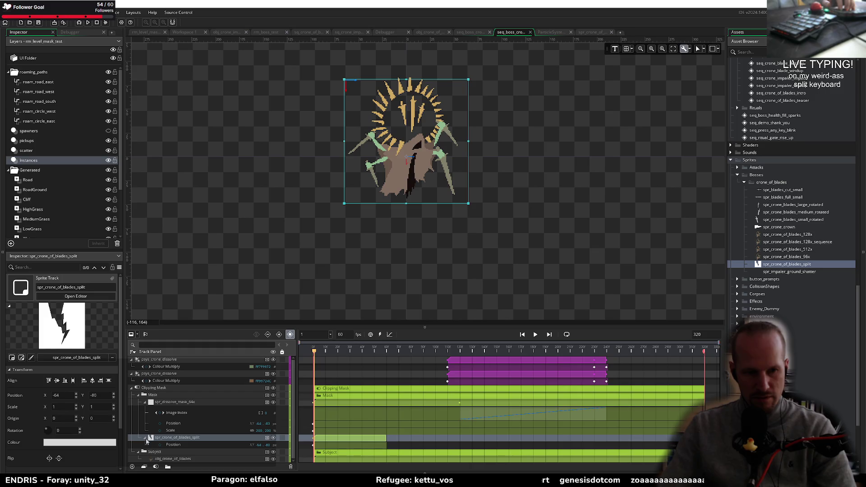
Step: Stretch the split-sprite clip to the sequence end, check the mask near frame 60, and reopen the sprite
{"action": "left_click", "coordinate": [330, 441]}
{"action": "left_click_drag", "start_coordinate": [386, 437], "coordinate": [719, 437]}
{"action": "mouse_move", "coordinate": [343, 351]}
{"action": "left_mouse_down"}
{"action": "mouse_move", "coordinate": [294, 345]}
{"action": "mouse_move", "coordinate": [391, 353]}
{"action": "left_mouse_up"}
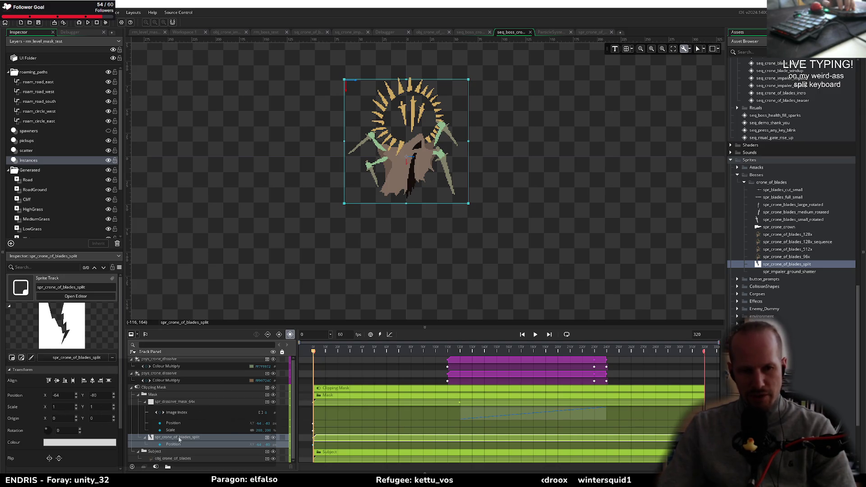
{"action": "left_click", "coordinate": [146, 404]}
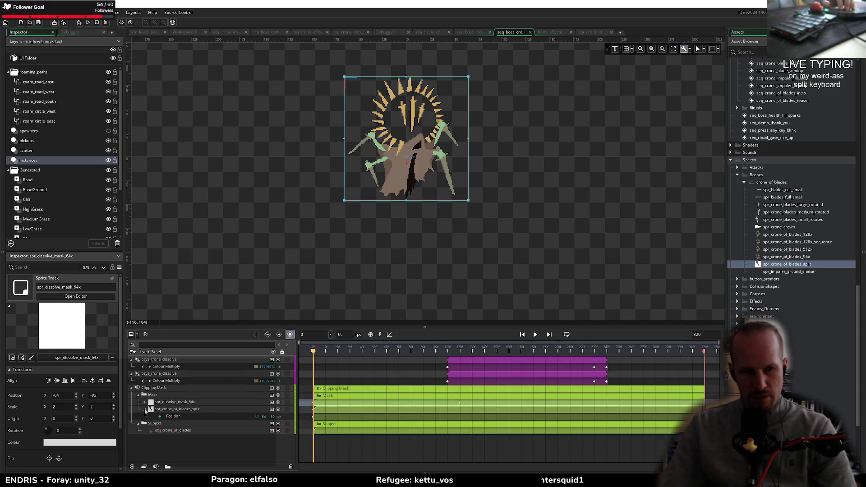
{"action": "left_click", "coordinate": [145, 409]}
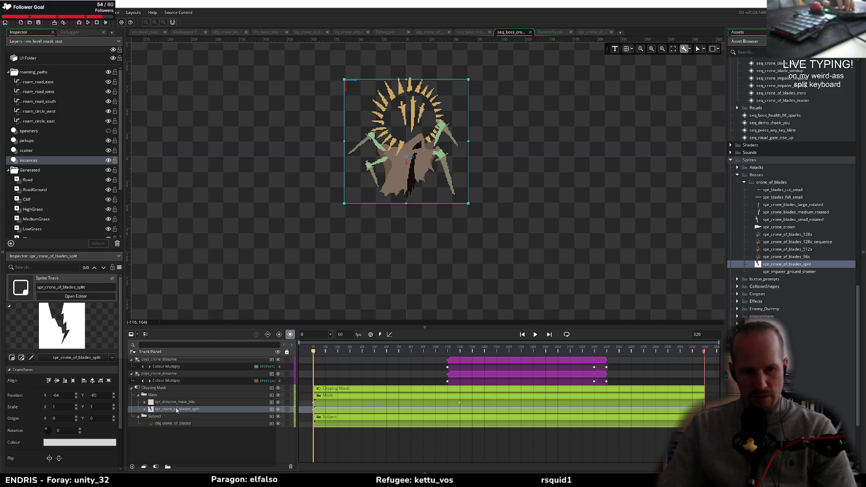
{"action": "left_click", "coordinate": [145, 402]}
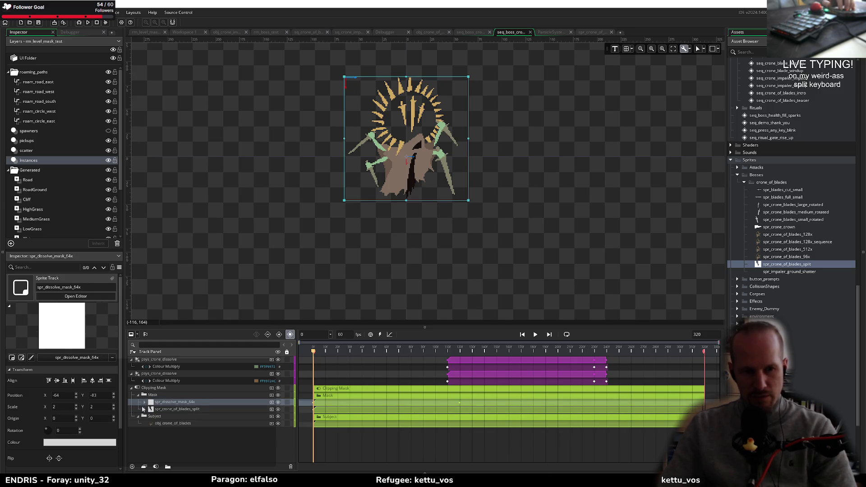
{"action": "key", "text": "space"}
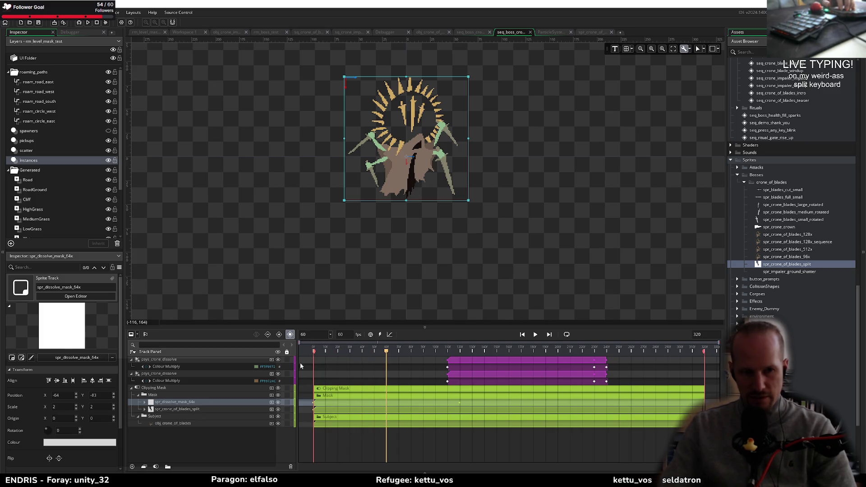
{"action": "left_click", "coordinate": [143, 410]}
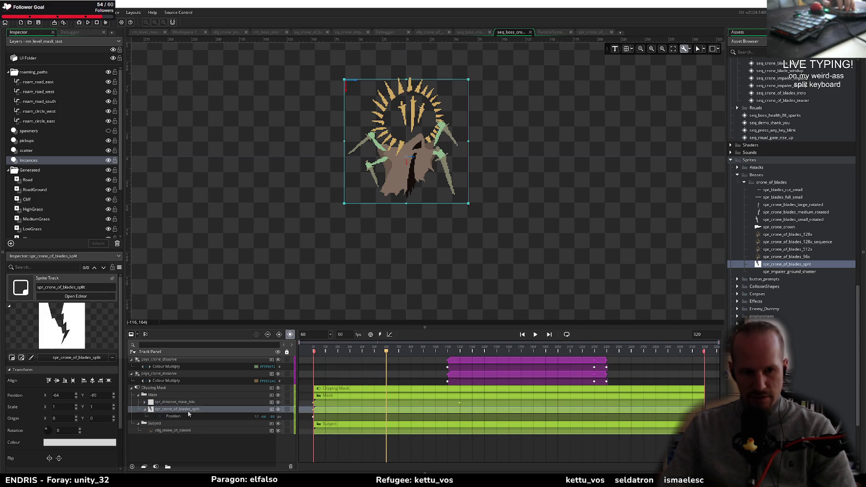
{"action": "double_click", "coordinate": [786, 264]}
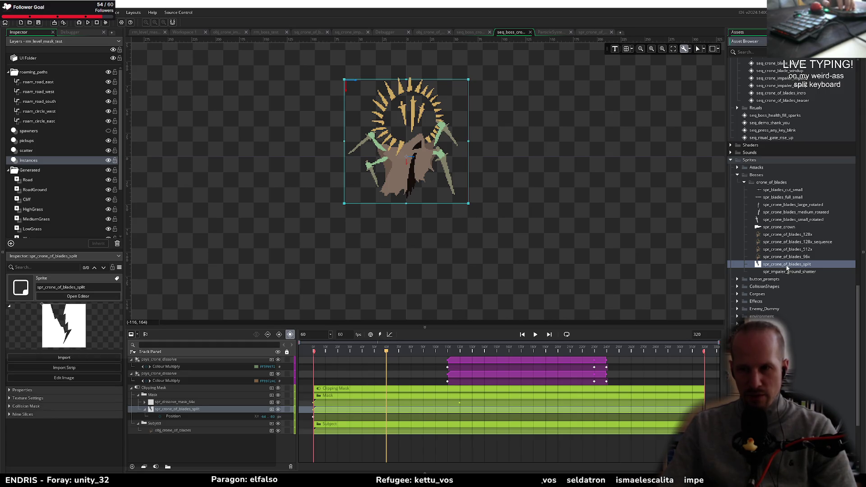
{"action": "left_click", "coordinate": [337, 282]}
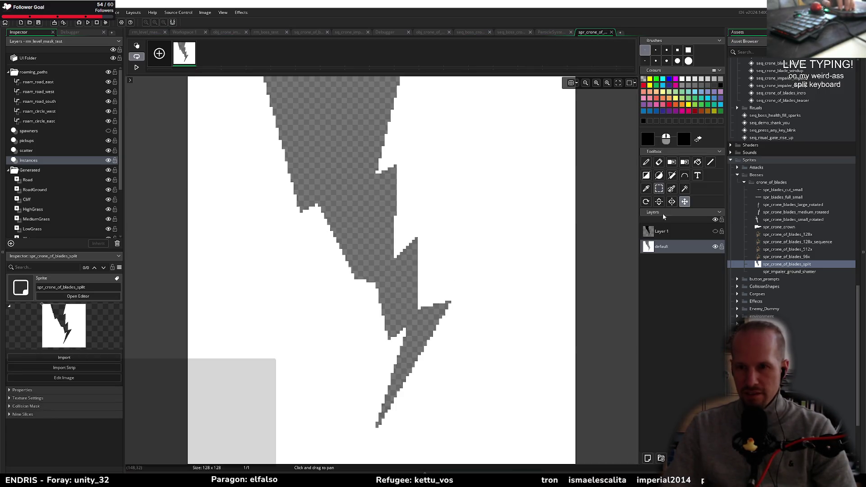
Step: Delete Layer 1 from spr_crone_of_blades_split, close its image editor and return to the boss sequence
{"action": "left_click", "coordinate": [671, 232]}
{"action": "key", "text": "Delete"}
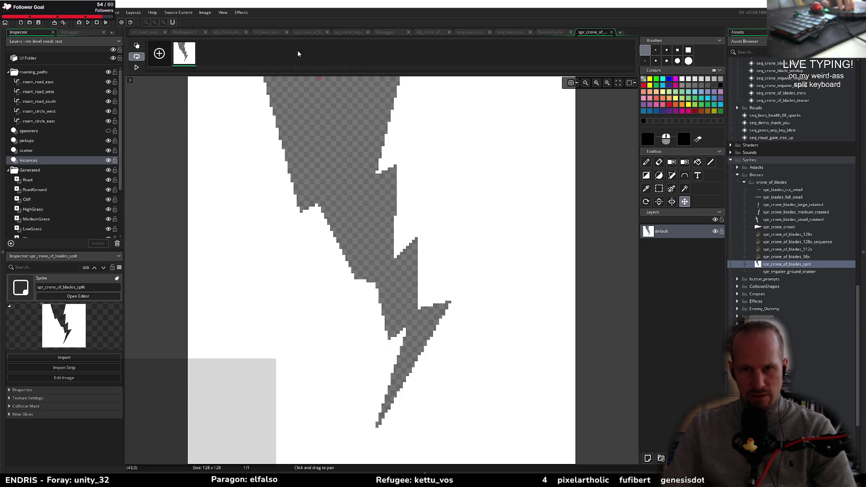
{"action": "middle_click", "coordinate": [582, 32]}
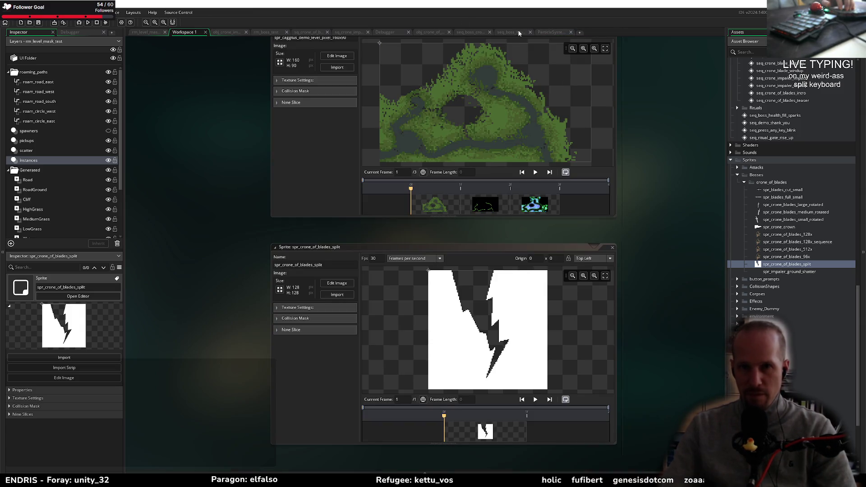
{"action": "left_click", "coordinate": [517, 32]}
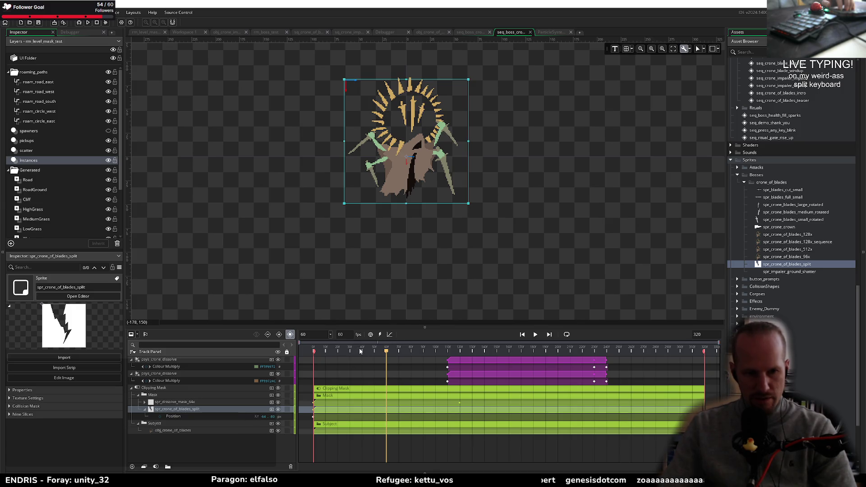
{"action": "left_click", "coordinate": [328, 351]}
{"action": "mouse_move", "coordinate": [340, 356]}
{"action": "left_mouse_down"}
{"action": "mouse_move", "coordinate": [399, 361]}
{"action": "mouse_move", "coordinate": [318, 364]}
{"action": "mouse_move", "coordinate": [136, 406]}
{"action": "left_mouse_up"}
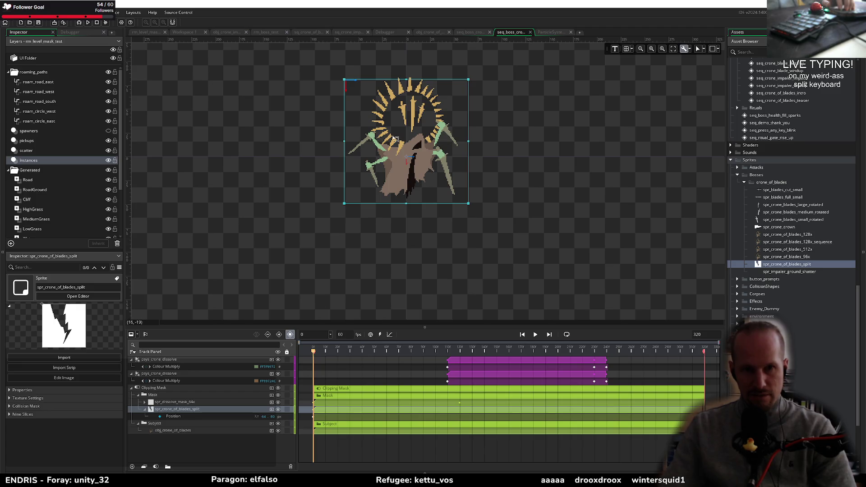
{"action": "scroll", "coordinate": [304, 215], "scroll_direction": "down", "scroll_amount": 3}
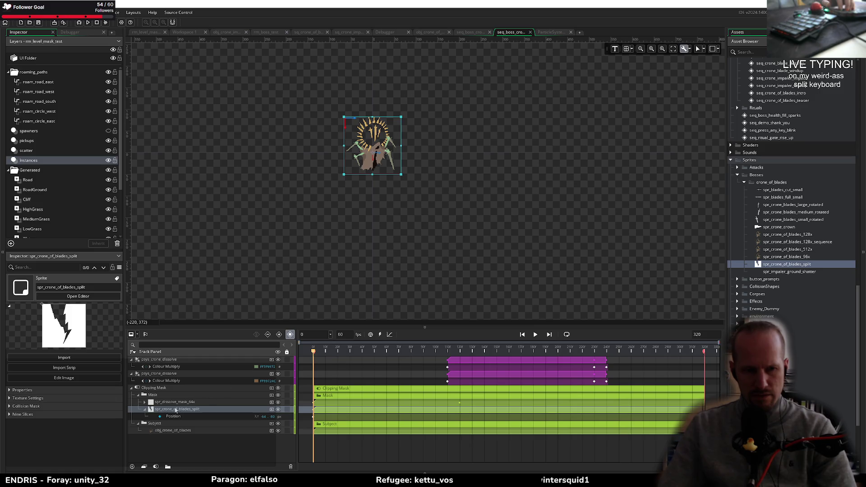
{"action": "left_click_drag", "start_coordinate": [173, 409], "coordinate": [172, 403]}
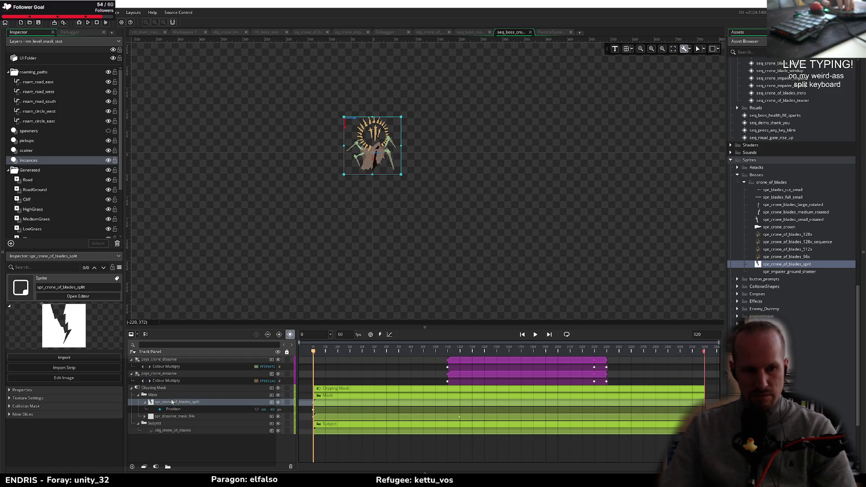
{"action": "mouse_move", "coordinate": [316, 356]}
{"action": "left_mouse_down"}
{"action": "mouse_move", "coordinate": [626, 355]}
{"action": "mouse_move", "coordinate": [431, 357]}
{"action": "mouse_move", "coordinate": [516, 356]}
{"action": "left_mouse_up"}
{"action": "scroll", "coordinate": [377, 151], "scroll_direction": "up", "scroll_amount": 5}
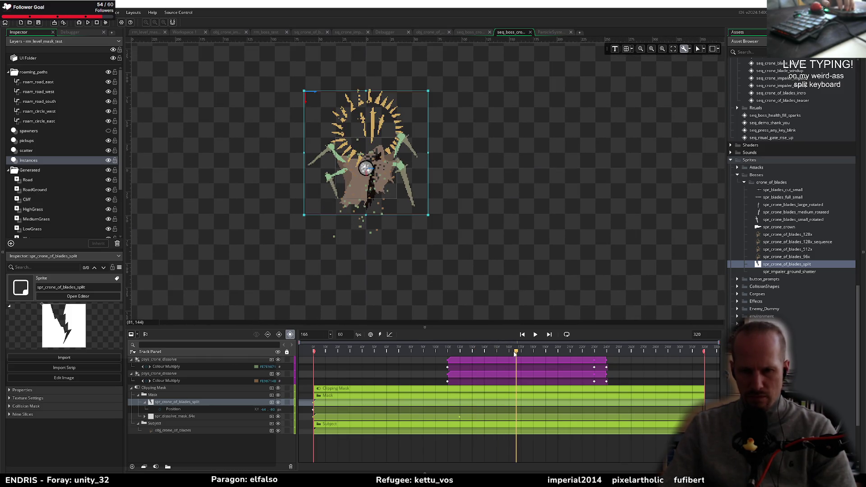
{"action": "mouse_move", "coordinate": [502, 364]}
{"action": "left_mouse_down"}
{"action": "mouse_move", "coordinate": [605, 361]}
{"action": "mouse_move", "coordinate": [413, 360]}
{"action": "mouse_move", "coordinate": [628, 363]}
{"action": "left_mouse_up"}
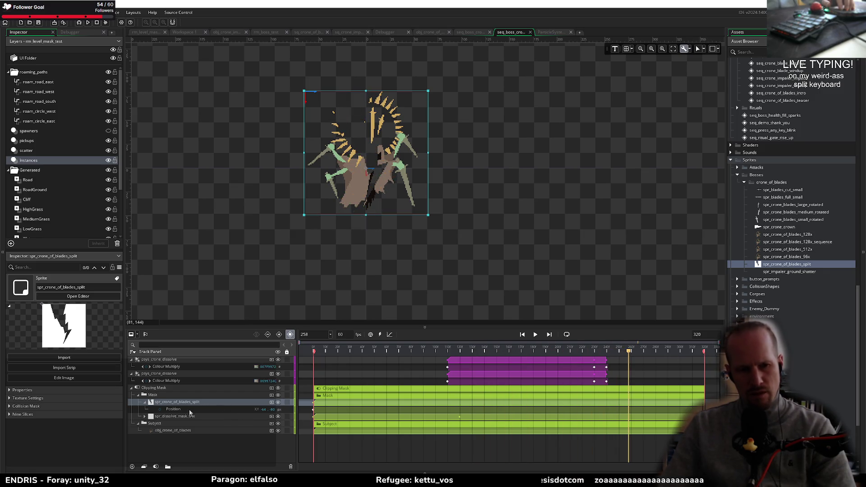
{"action": "left_click_drag", "start_coordinate": [164, 417], "coordinate": [167, 402]}
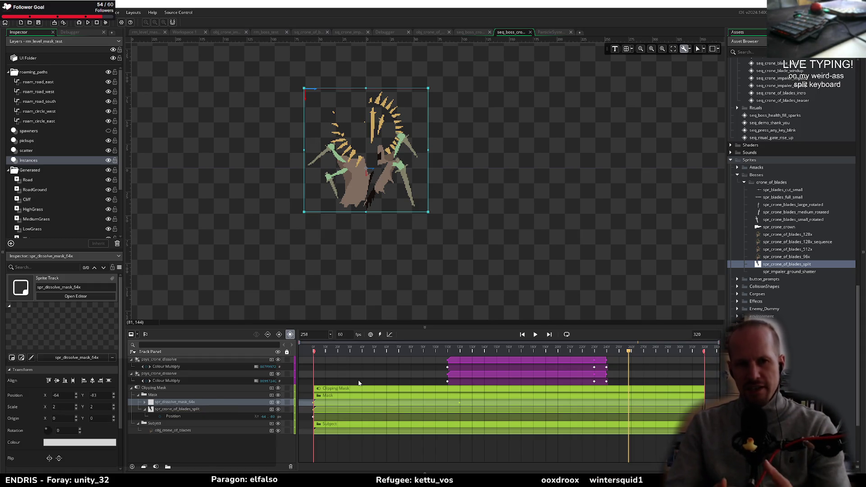
{"action": "mouse_move", "coordinate": [536, 353]}
{"action": "left_mouse_down"}
{"action": "mouse_move", "coordinate": [329, 352]}
{"action": "mouse_move", "coordinate": [663, 360]}
{"action": "mouse_move", "coordinate": [649, 363]}
{"action": "left_mouse_up"}
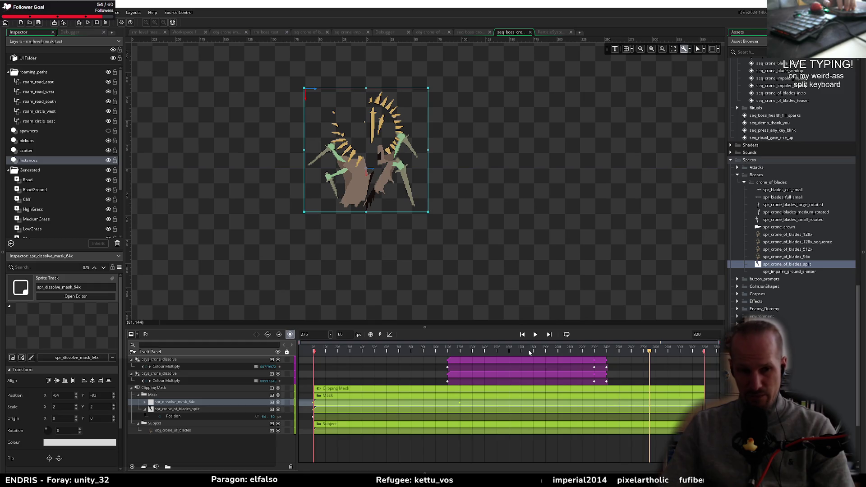
Step: Inspect the dissolve mask's track options and scrub the sequence between frames 265 and 283
{"action": "right_click", "coordinate": [179, 403]}
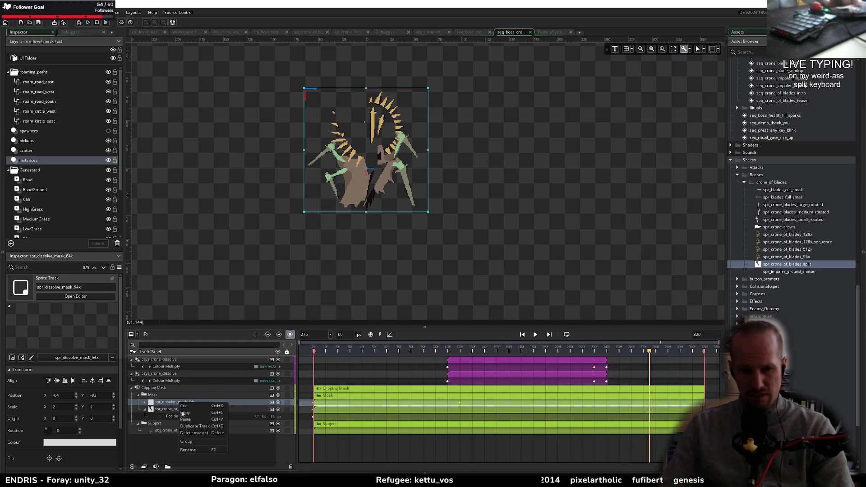
{"action": "scroll", "coordinate": [77, 458], "scroll_direction": "down", "scroll_amount": 1}
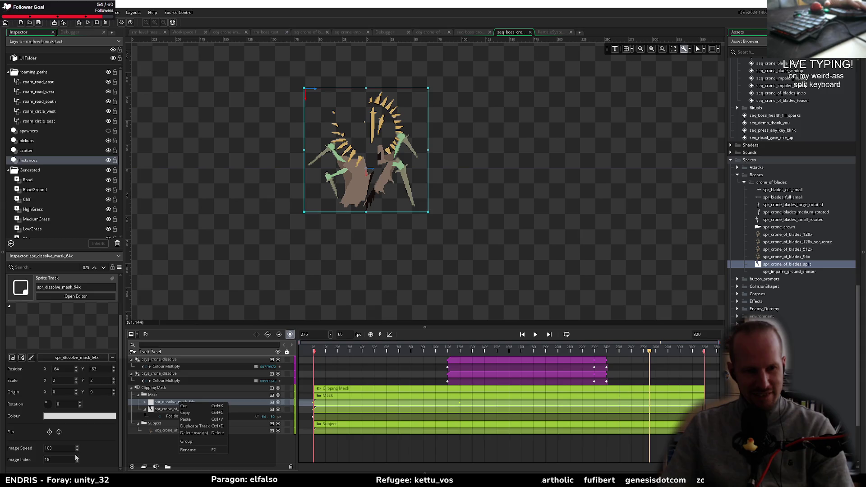
{"action": "left_click", "coordinate": [165, 406]}
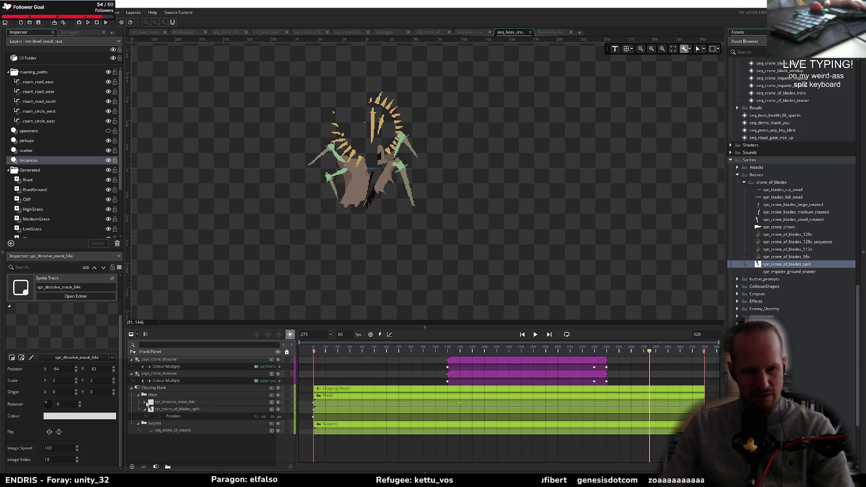
{"action": "left_click", "coordinate": [146, 402]}
{"action": "left_click", "coordinate": [146, 402]}
{"action": "left_click", "coordinate": [176, 409]}
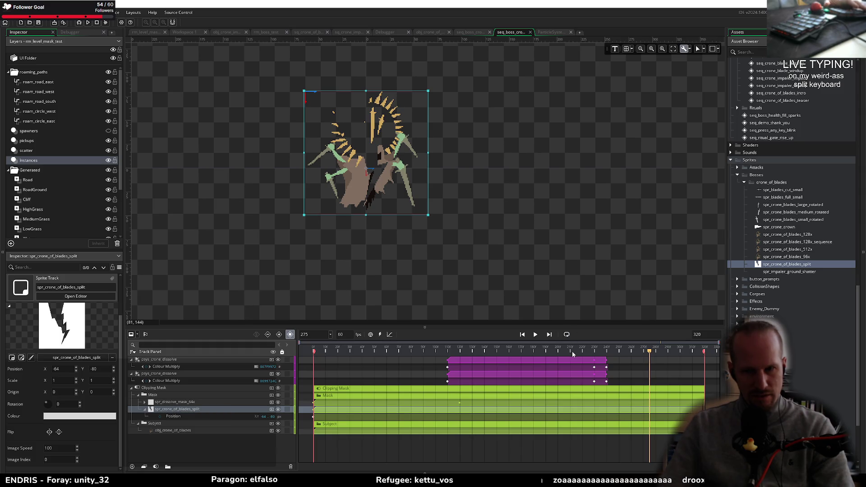
{"action": "mouse_move", "coordinate": [543, 354]}
{"action": "left_mouse_down"}
{"action": "mouse_move", "coordinate": [535, 352]}
{"action": "mouse_move", "coordinate": [639, 353]}
{"action": "mouse_move", "coordinate": [409, 362]}
{"action": "mouse_move", "coordinate": [648, 354]}
{"action": "left_mouse_up"}
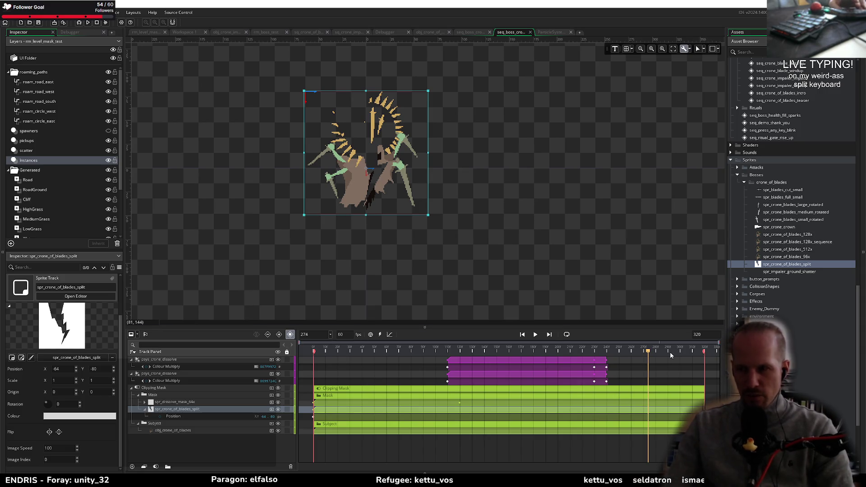
{"action": "mouse_move", "coordinate": [633, 344]}
{"action": "left_mouse_down"}
{"action": "mouse_move", "coordinate": [672, 350]}
{"action": "mouse_move", "coordinate": [657, 350]}
{"action": "mouse_move", "coordinate": [669, 359]}
{"action": "mouse_move", "coordinate": [519, 351]}
{"action": "mouse_move", "coordinate": [637, 354]}
{"action": "left_mouse_up"}
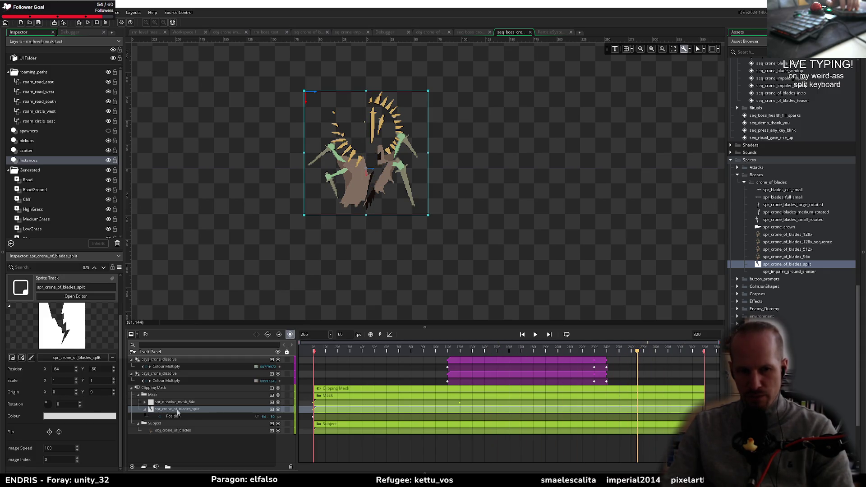
Step: Move the split sprite track above the dissolve mask, then delete the spr_crone_of_blades_split track
{"action": "left_click_drag", "start_coordinate": [167, 411], "coordinate": [168, 401]}
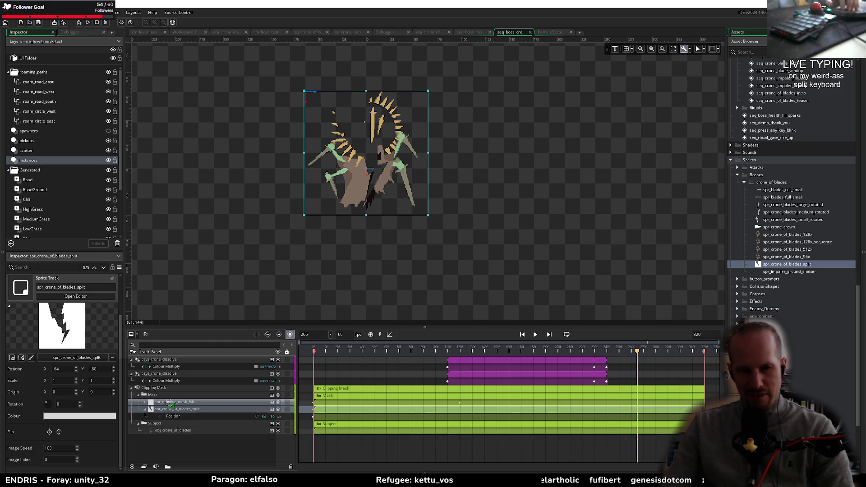
{"action": "left_click_drag", "start_coordinate": [168, 401], "coordinate": [168, 404]}
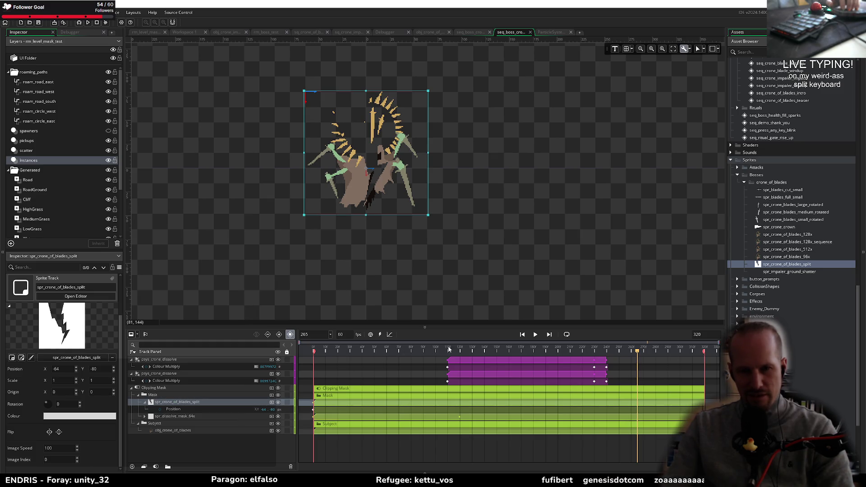
{"action": "left_click_drag", "start_coordinate": [448, 349], "coordinate": [245, 357]}
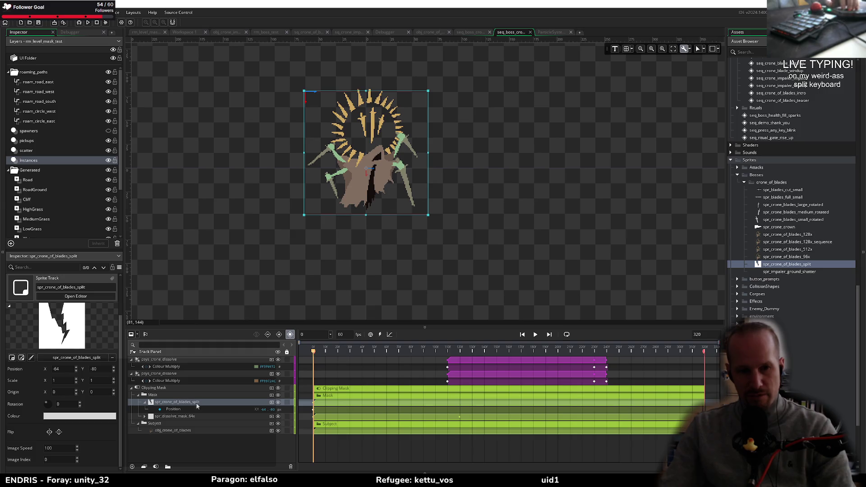
{"action": "left_click", "coordinate": [174, 409]}
{"action": "left_click", "coordinate": [176, 403]}
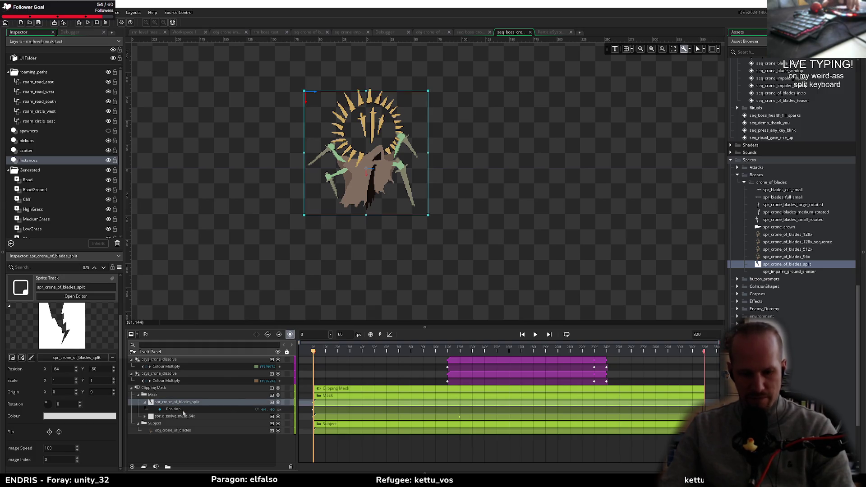
{"action": "key", "text": "Delete"}
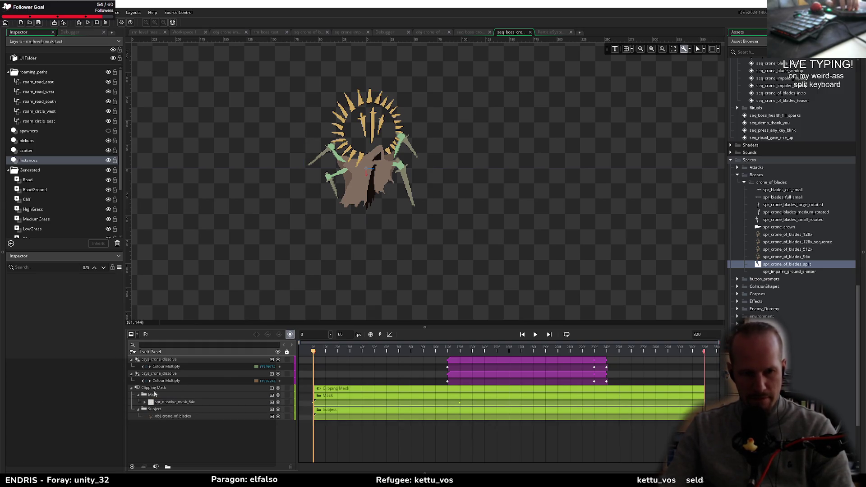
{"action": "left_click", "coordinate": [153, 389]}
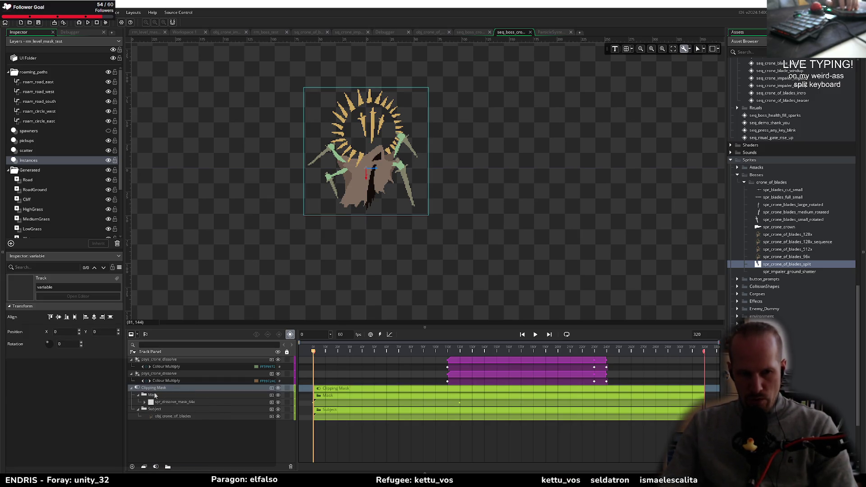
{"action": "left_click", "coordinate": [156, 466]}
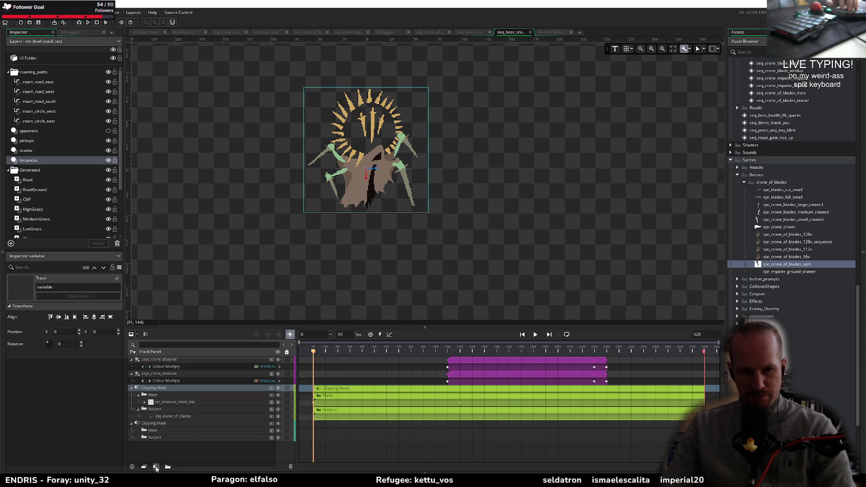
{"action": "left_click", "coordinate": [140, 422]}
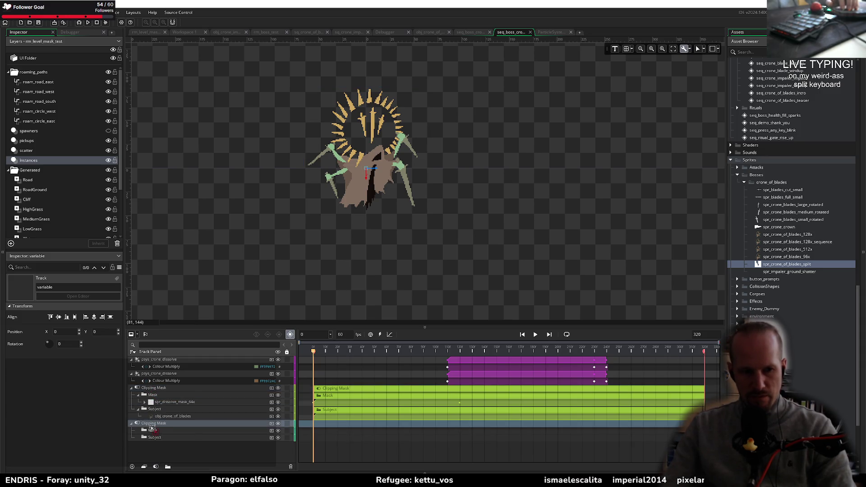
{"action": "left_click_drag", "start_coordinate": [150, 401], "coordinate": [153, 441]}
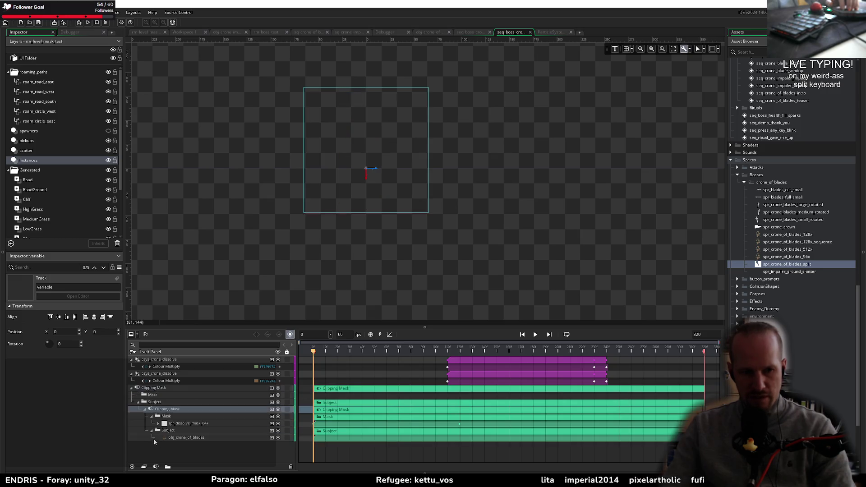
{"action": "left_click", "coordinate": [149, 395]}
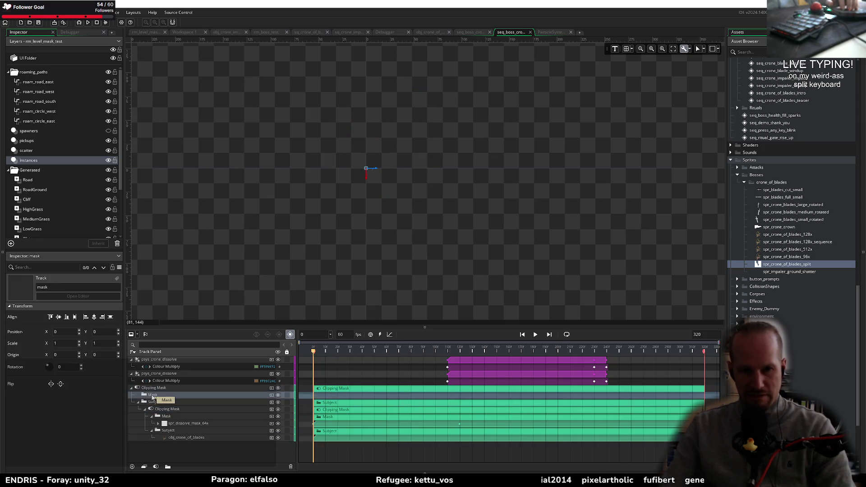
{"action": "key", "text": "space"}
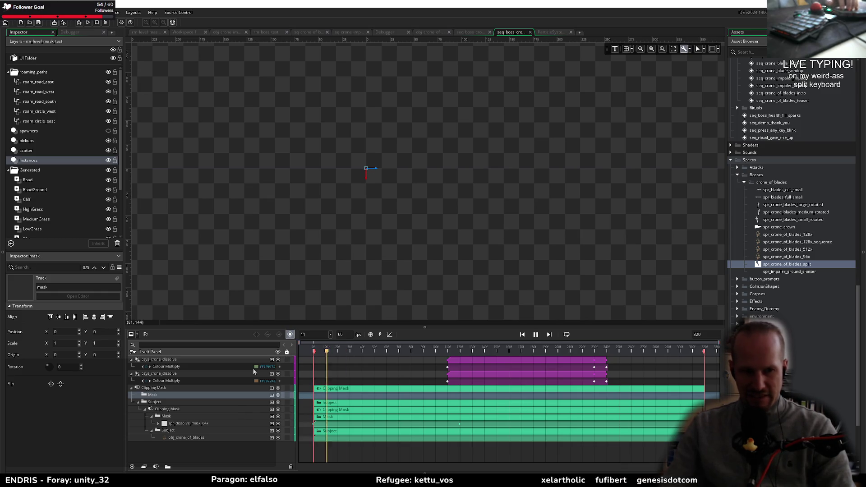
{"action": "key", "text": "space"}
{"action": "scroll", "coordinate": [369, 224], "scroll_direction": "up", "scroll_amount": 3}
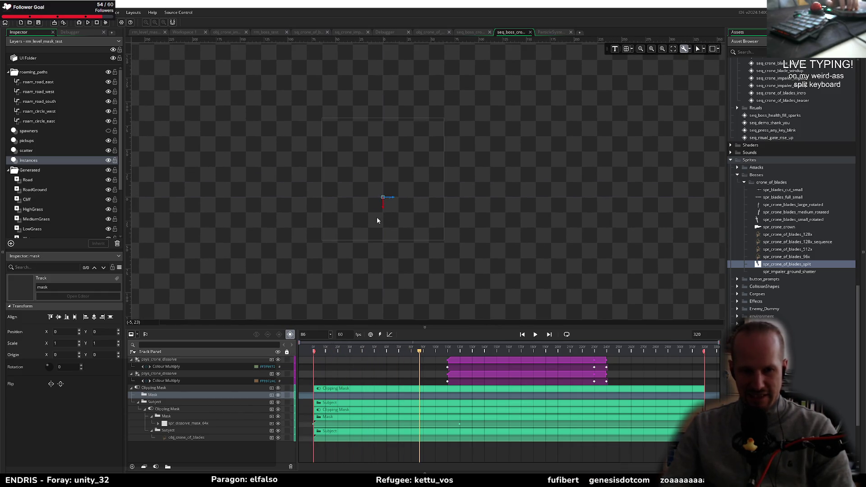
{"action": "scroll", "coordinate": [383, 283], "scroll_direction": "up", "scroll_amount": 3}
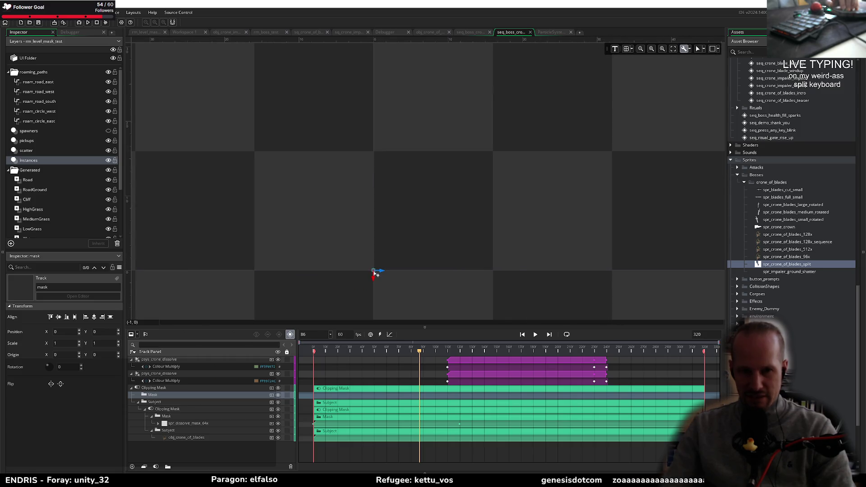
{"action": "scroll", "coordinate": [383, 283], "scroll_direction": "down", "scroll_amount": 2}
{"action": "left_click_drag", "start_coordinate": [383, 290], "coordinate": [395, 199]}
{"action": "scroll", "coordinate": [395, 201], "scroll_direction": "down", "scroll_amount": 3}
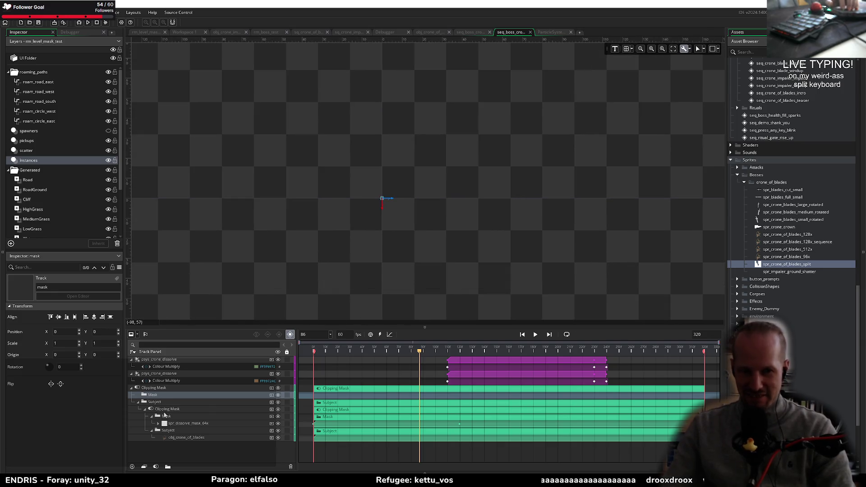
{"action": "left_click", "coordinate": [167, 416]}
{"action": "left_click", "coordinate": [180, 424]}
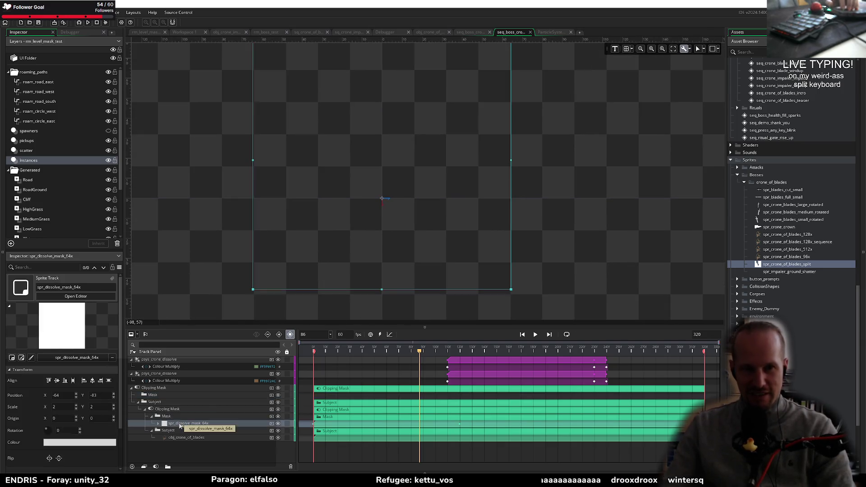
{"action": "left_click", "coordinate": [164, 395]}
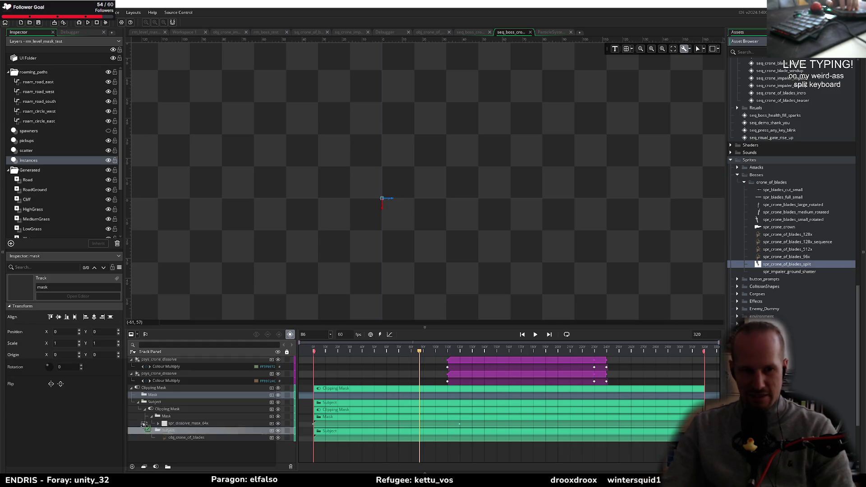
{"action": "left_click_drag", "start_coordinate": [166, 395], "coordinate": [163, 397]}
Step: Make the split-blades sprite clip start at frame 0, undoing an accidental position change
{"action": "mouse_move", "coordinate": [588, 222]}
{"action": "left_mouse_down"}
{"action": "mouse_move", "coordinate": [522, 188]}
{"action": "mouse_move", "coordinate": [477, 122]}
{"action": "mouse_move", "coordinate": [485, 147]}
{"action": "left_mouse_up"}
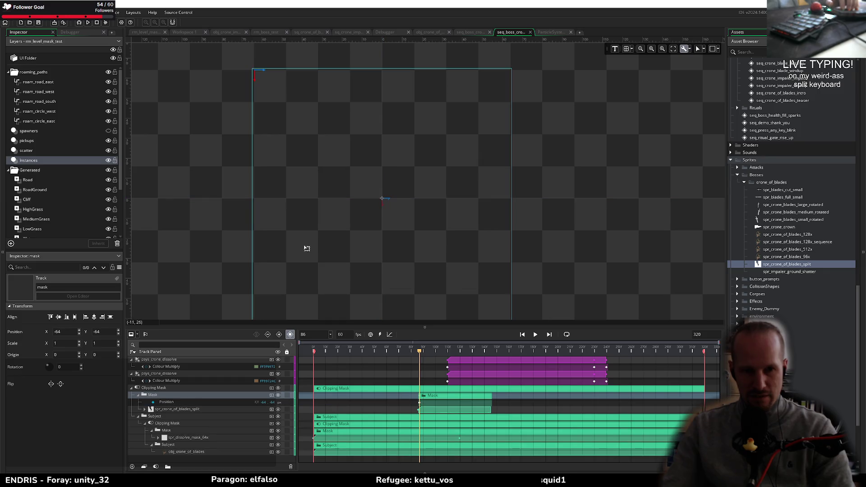
{"action": "left_click", "coordinate": [160, 408]}
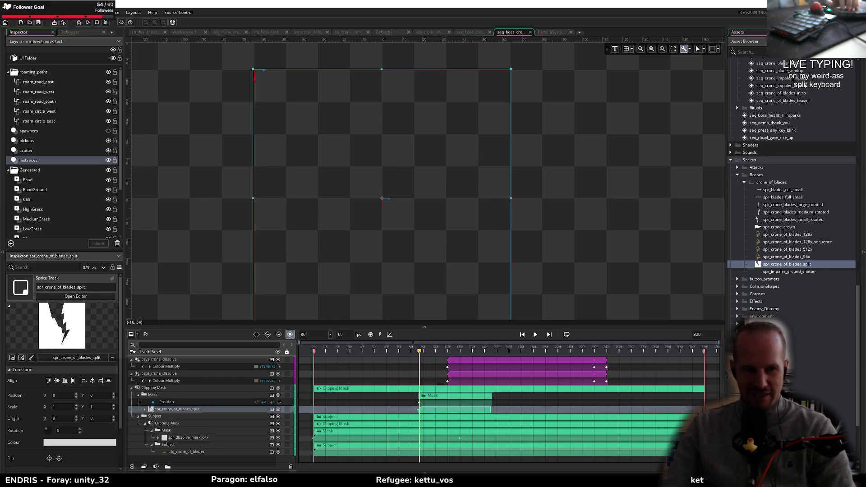
{"action": "key", "text": "ctrl+z"}
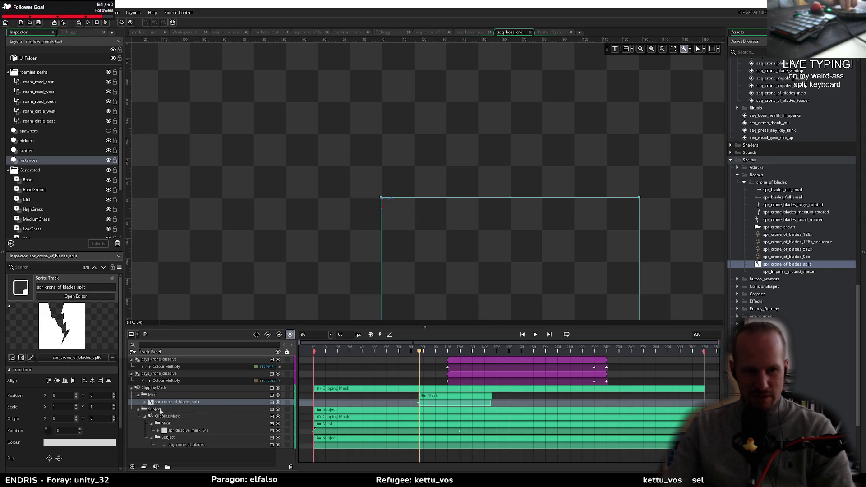
{"action": "left_click", "coordinate": [144, 402]}
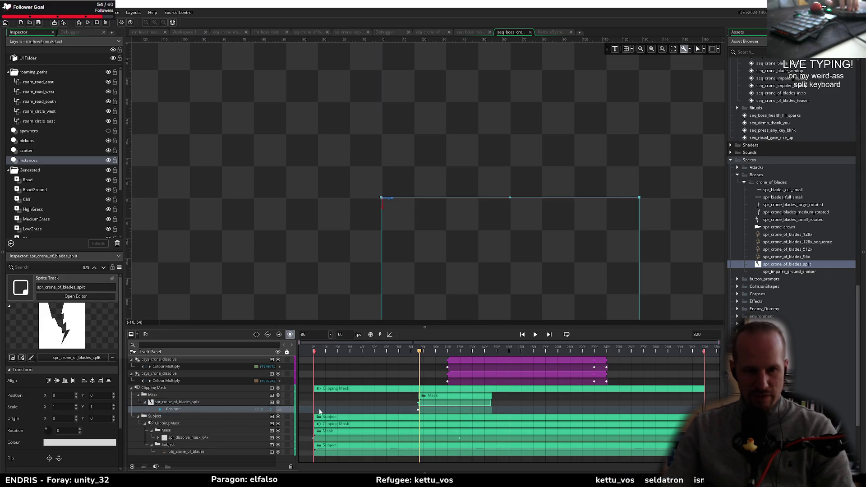
{"action": "left_click_drag", "start_coordinate": [419, 402], "coordinate": [335, 409]}
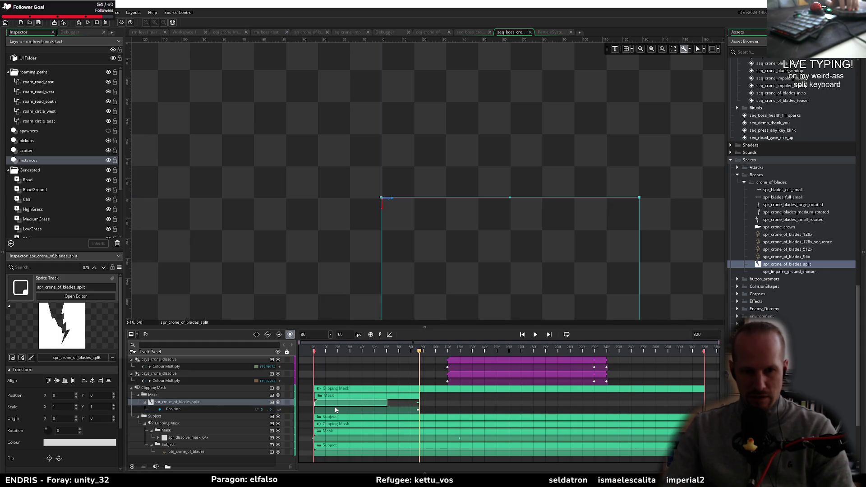
{"action": "left_click_drag", "start_coordinate": [346, 350], "coordinate": [313, 351]}
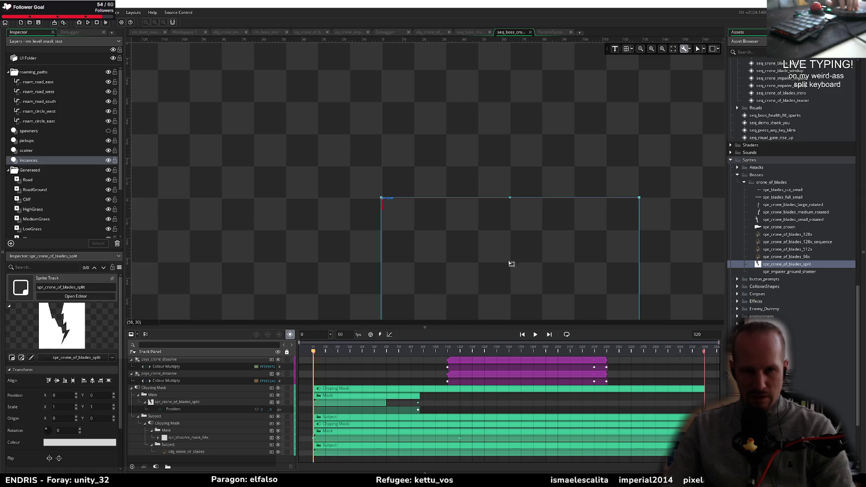
Step: Offset the split sprite's Position to -64, -64 and scrub to preview the dissolve
{"action": "left_click", "coordinate": [213, 412]}
{"action": "mouse_move", "coordinate": [622, 279]}
{"action": "left_mouse_down"}
{"action": "mouse_move", "coordinate": [534, 211]}
{"action": "mouse_move", "coordinate": [469, 141]}
{"action": "mouse_move", "coordinate": [485, 145]}
{"action": "mouse_move", "coordinate": [483, 160]}
{"action": "left_mouse_up"}
{"action": "scroll", "coordinate": [361, 265], "scroll_direction": "down", "scroll_amount": 2}
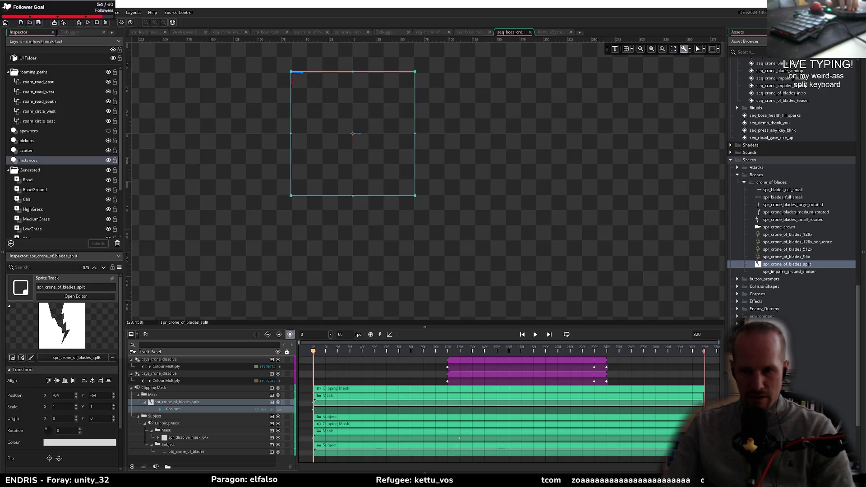
{"action": "mouse_move", "coordinate": [333, 348]}
{"action": "left_mouse_down"}
{"action": "mouse_move", "coordinate": [549, 350]}
{"action": "mouse_move", "coordinate": [314, 351]}
{"action": "left_mouse_up"}
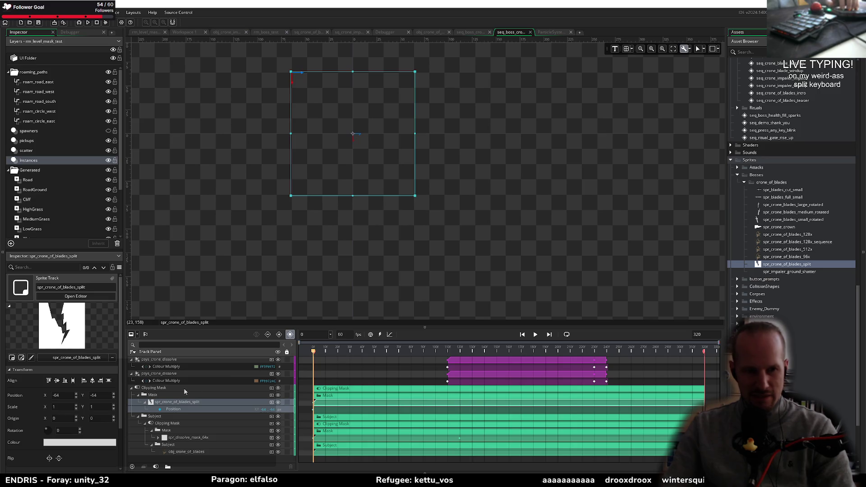
{"action": "left_click", "coordinate": [173, 402]}
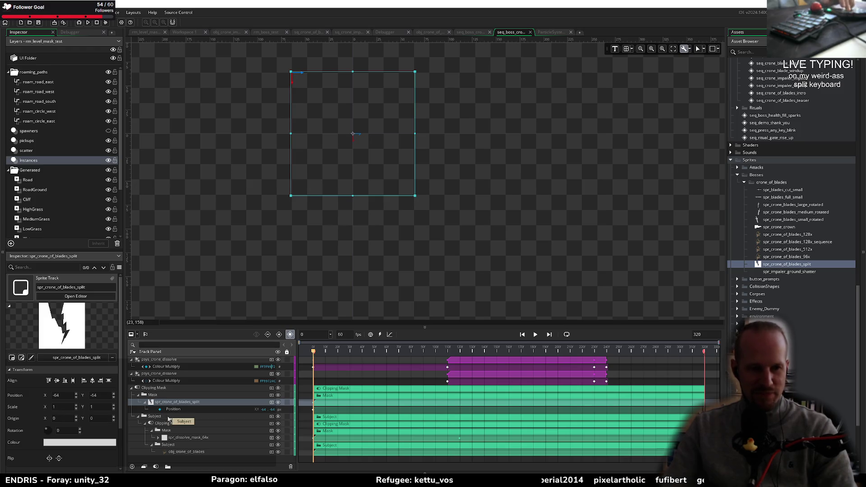
{"action": "left_click", "coordinate": [169, 417]}
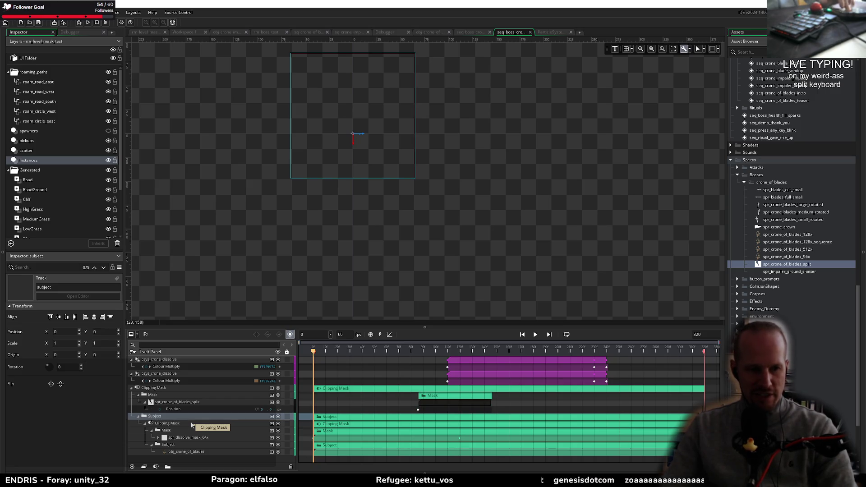
{"action": "left_click", "coordinate": [329, 276]}
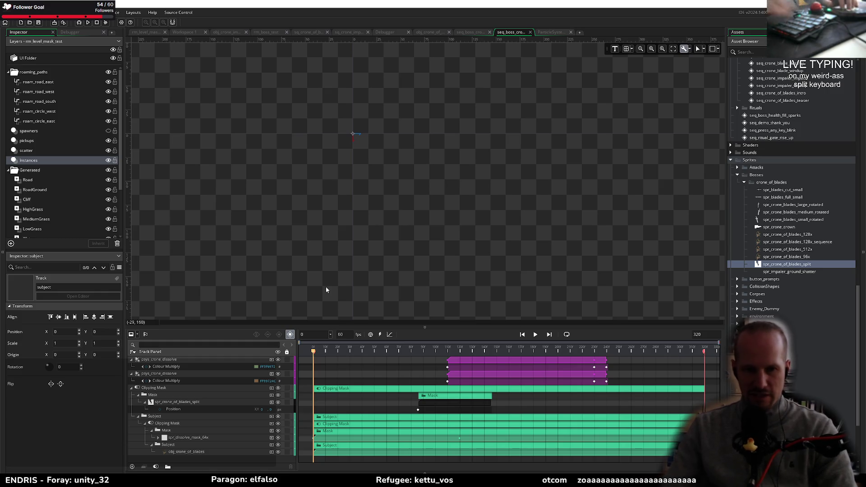
{"action": "left_click", "coordinate": [172, 425]}
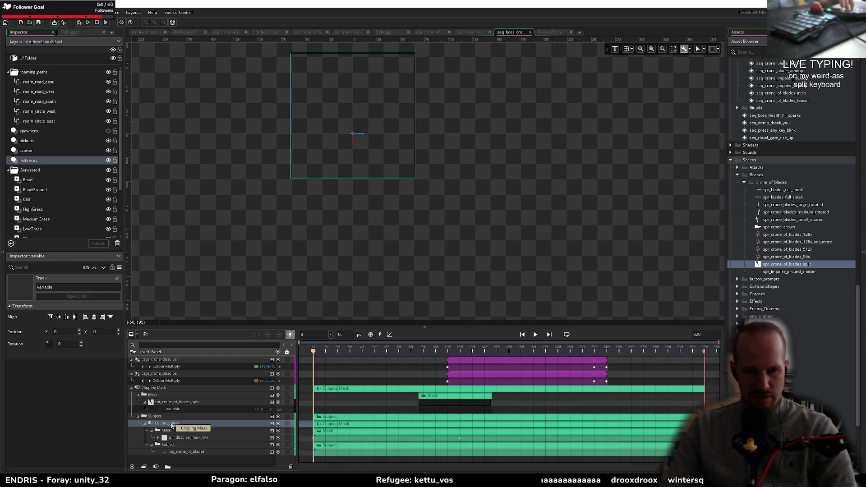
{"action": "left_click_drag", "start_coordinate": [172, 425], "coordinate": [141, 398]}
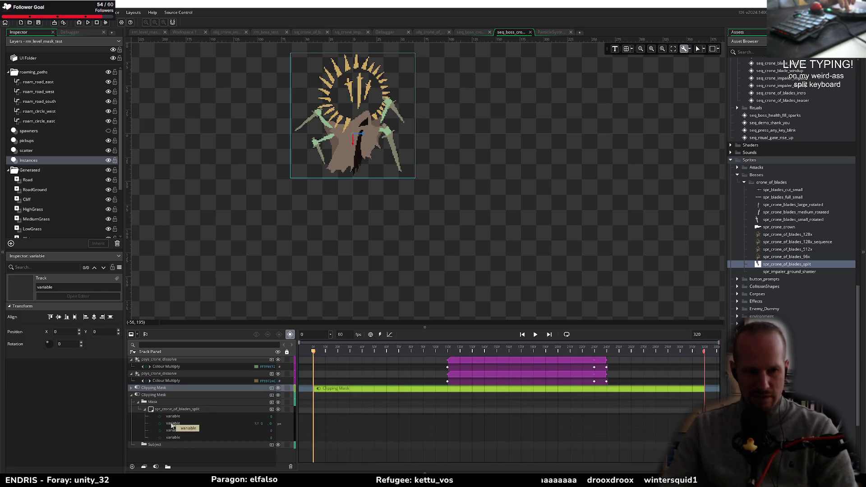
Step: Inspect the top clipping mask's Subject and Mask tracks, then close the sequence with Ctrl+W
{"action": "left_click", "coordinate": [131, 388]}
{"action": "left_click", "coordinate": [144, 424]}
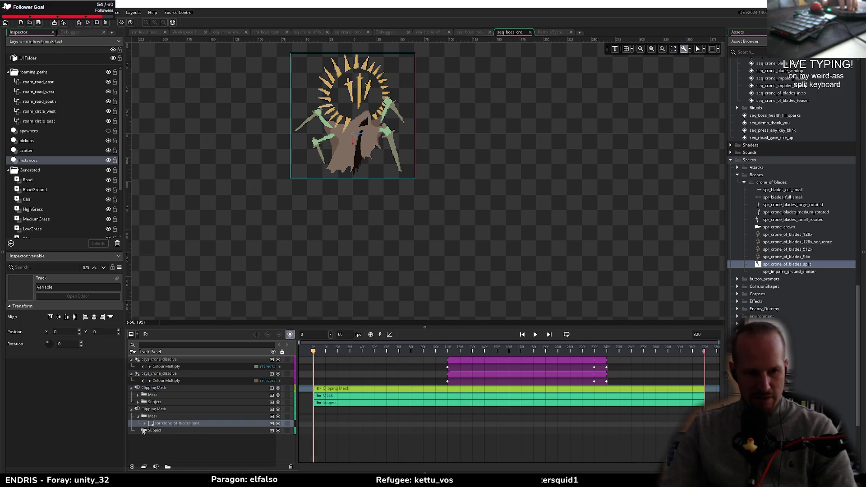
{"action": "key", "text": "Delete"}
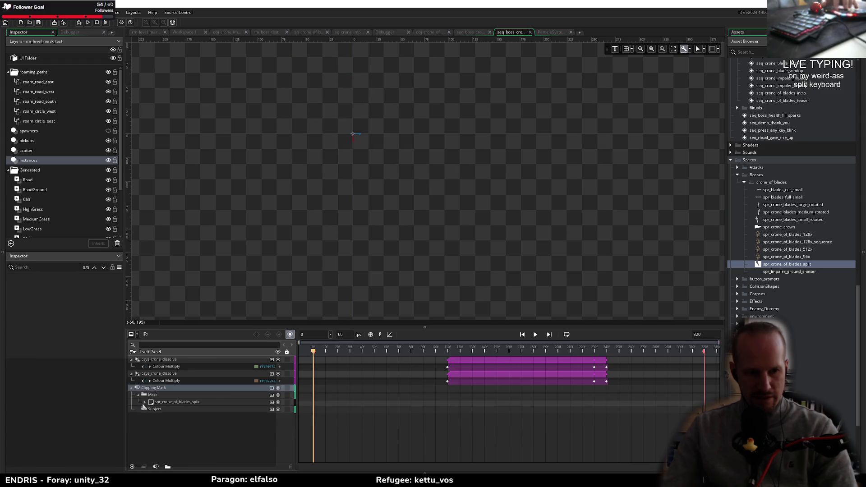
{"action": "key", "text": "ctrl+z"}
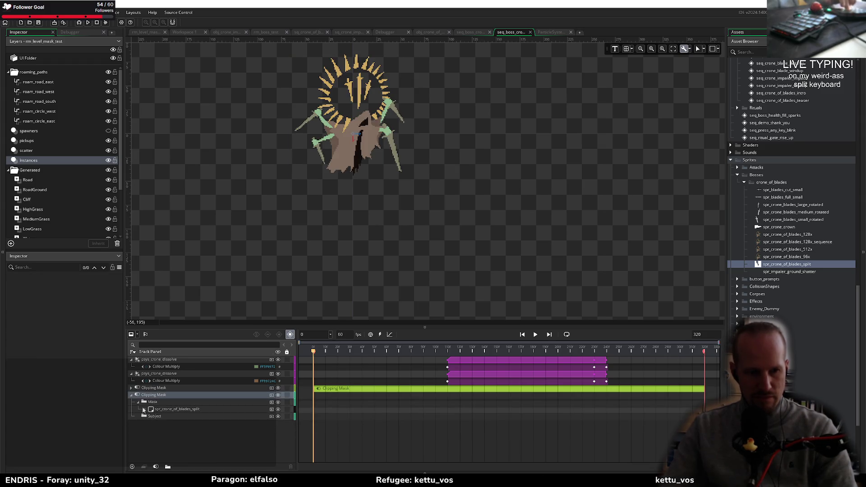
{"action": "left_click", "coordinate": [131, 389]}
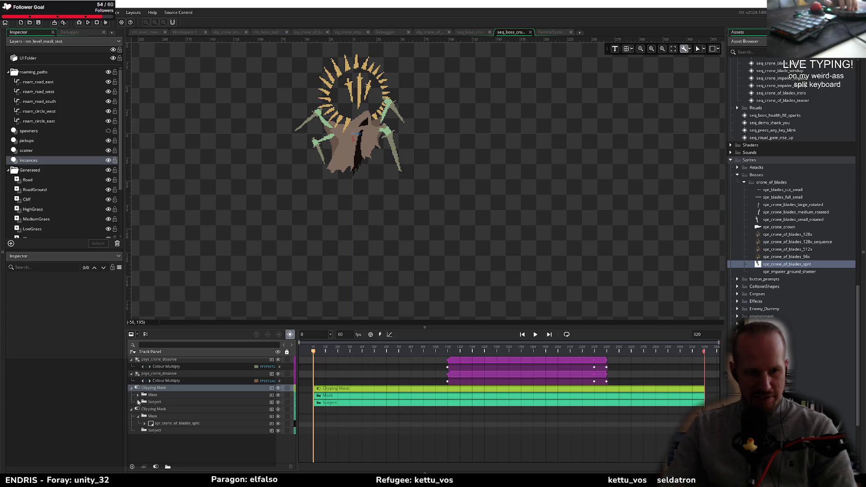
{"action": "left_click", "coordinate": [138, 402]}
{"action": "left_click", "coordinate": [138, 395]}
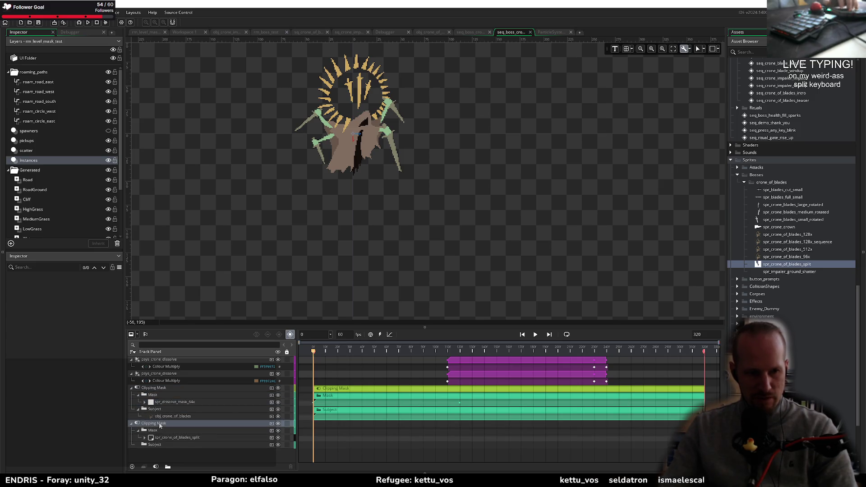
{"action": "right_click", "coordinate": [214, 425]}
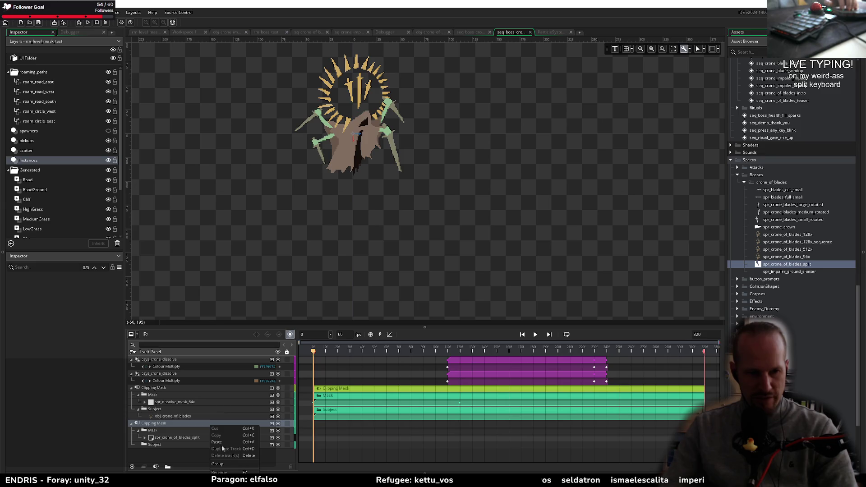
{"action": "left_click", "coordinate": [217, 464]}
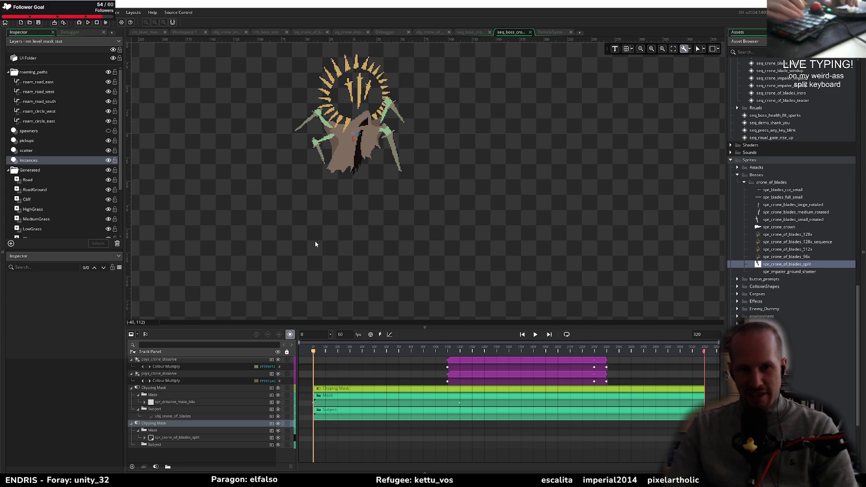
{"action": "key", "text": "ctrl+w"}
{"action": "scroll", "coordinate": [805, 218], "scroll_direction": "up", "scroll_amount": 3}
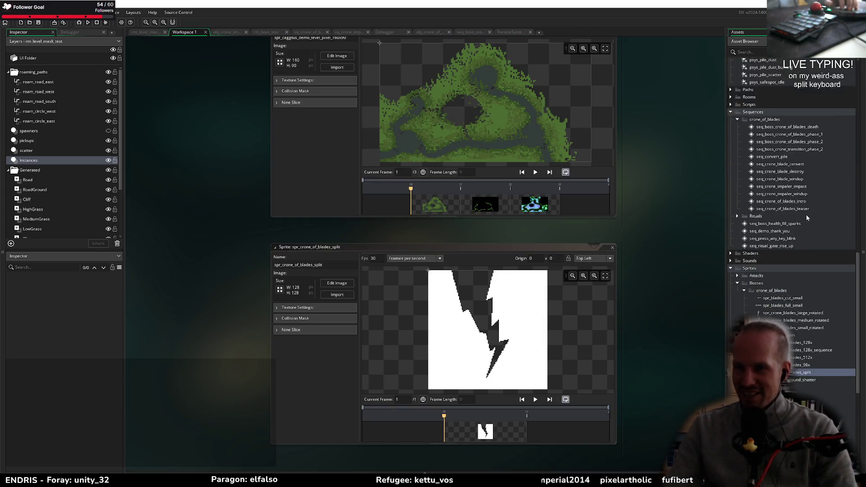
Step: Open seq_boss_crone_of_blades_death and delete its duplicate Clipping Mask track
{"action": "scroll", "coordinate": [805, 219], "scroll_direction": "up", "scroll_amount": 3}
{"action": "double_click", "coordinate": [803, 263]}
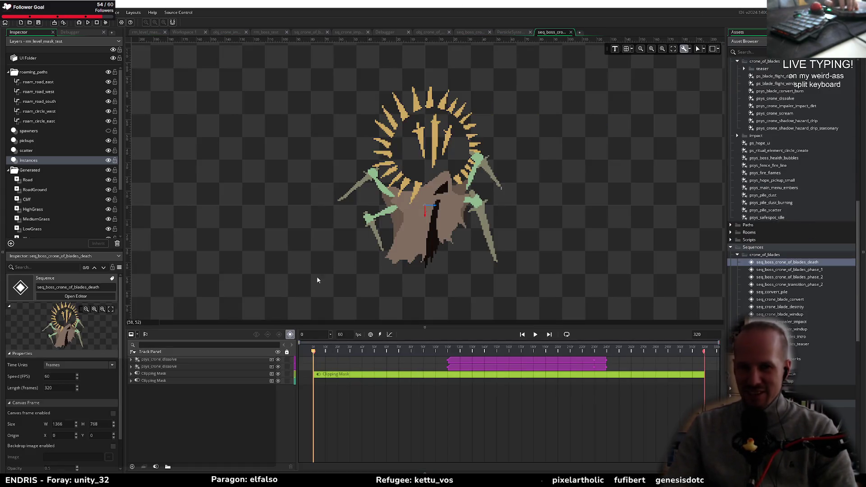
{"action": "left_click", "coordinate": [158, 381]}
{"action": "key", "text": "Delete"}
Step: Preview the sequence, replaying the dissolve from around frame 110, then rewind to frame 0
{"action": "left_click", "coordinate": [153, 373]}
{"action": "key", "text": "space"}
{"action": "left_click", "coordinate": [447, 353]}
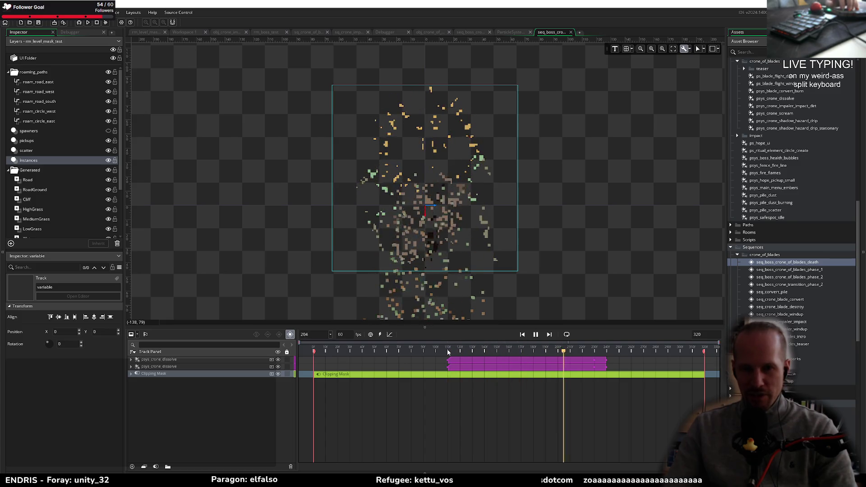
{"action": "left_click", "coordinate": [442, 352]}
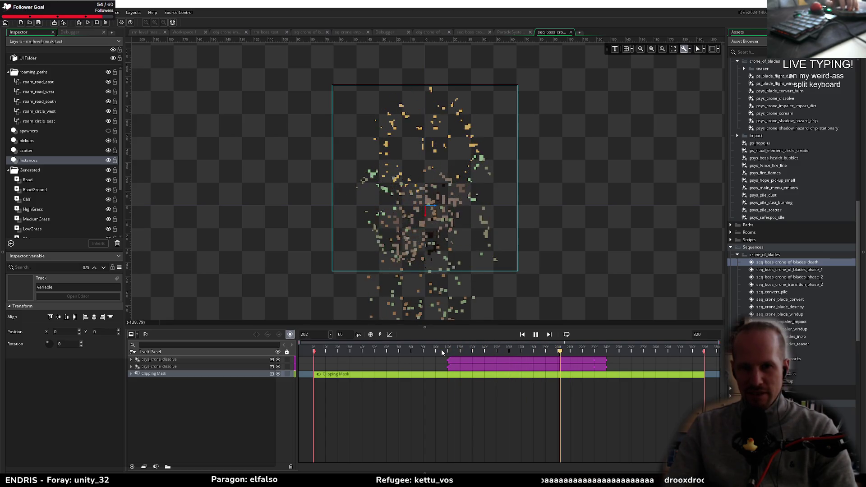
{"action": "key", "text": "space"}
{"action": "key", "text": "Home"}
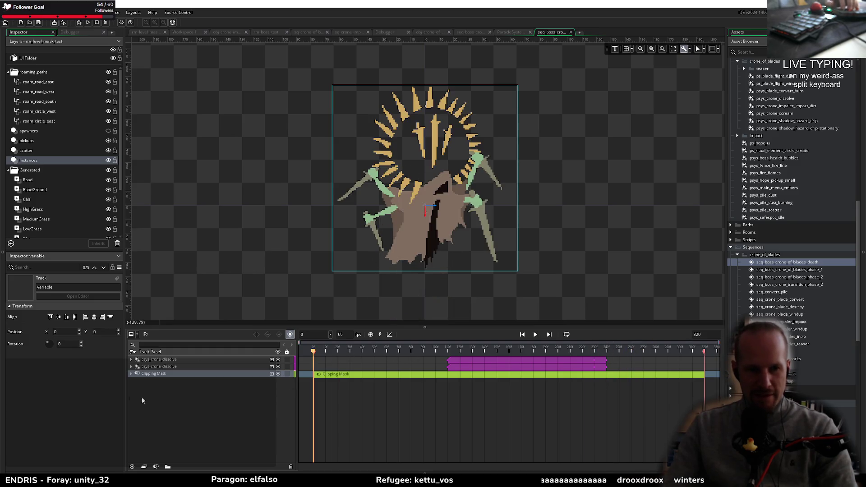
Step: Expand the Clipping Mask and both psys_crone_dissolve tracks to reveal child tracks and colour keys
{"action": "left_click", "coordinate": [132, 374]}
{"action": "left_click", "coordinate": [131, 367]}
{"action": "left_click", "coordinate": [131, 360]}
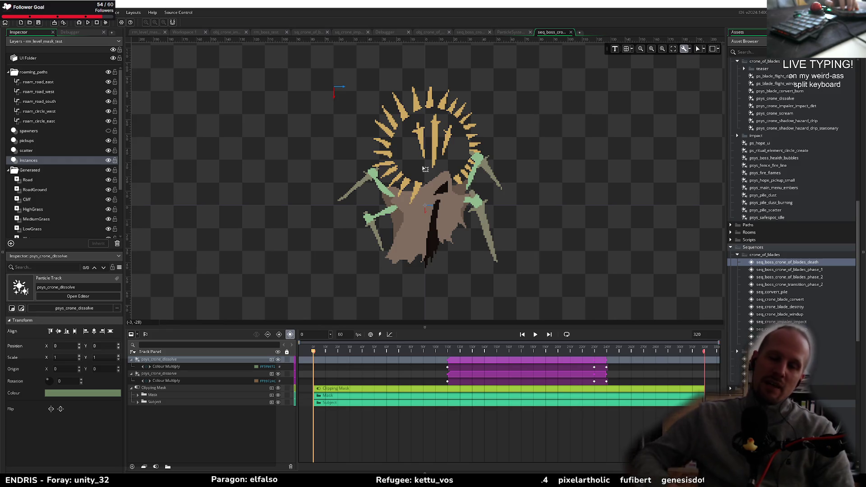
Step: Centre the canvas view on the boss and play the death sequence
{"action": "scroll", "coordinate": [530, 195], "scroll_direction": "down", "scroll_amount": 2}
{"action": "left_click_drag", "start_coordinate": [530, 194], "coordinate": [506, 299]}
{"action": "scroll", "coordinate": [506, 299], "scroll_direction": "down", "scroll_amount": 1}
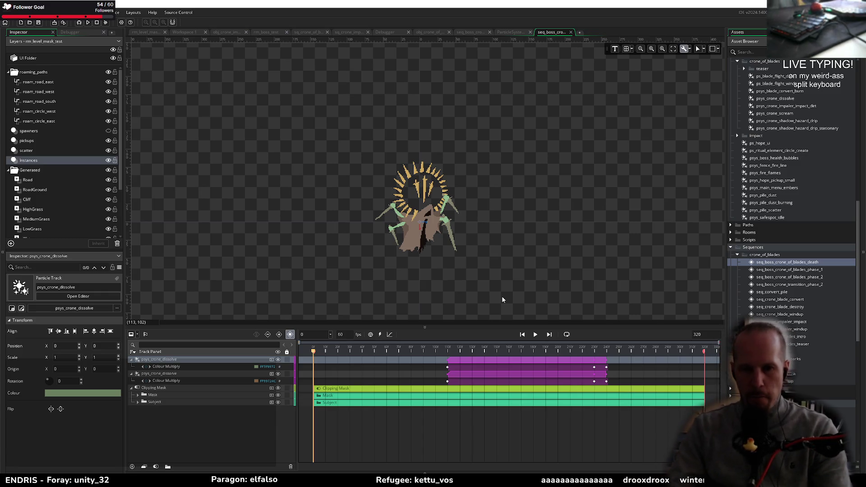
{"action": "key", "text": "space"}
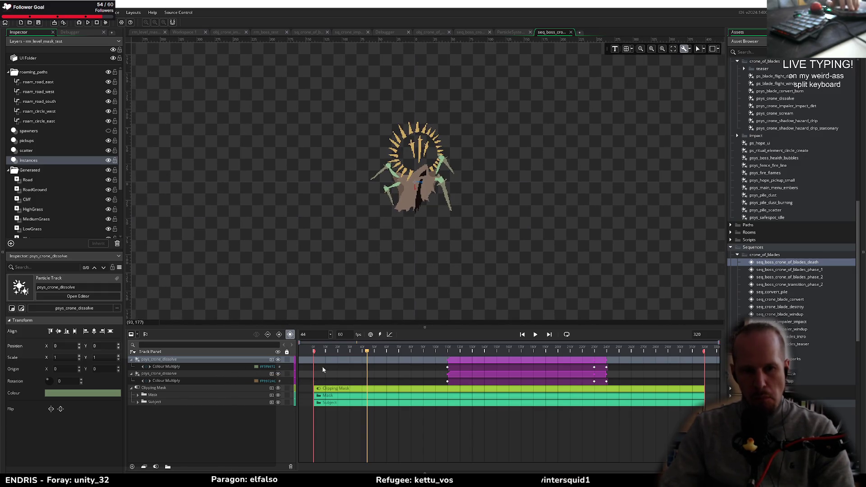
Step: Move both psys_crone_dissolve clips to start around frame 60, then expand Mask and Subject
{"action": "left_click_drag", "start_coordinate": [448, 361], "coordinate": [360, 361]}
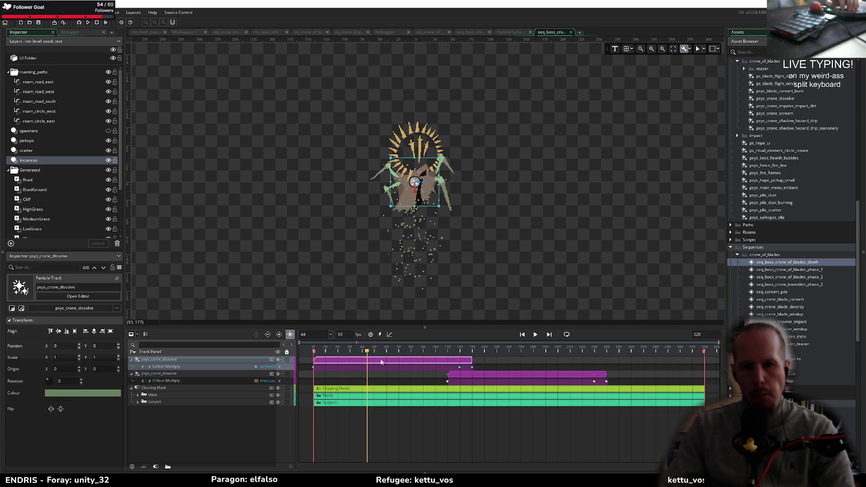
{"action": "key", "text": "ctrl+z"}
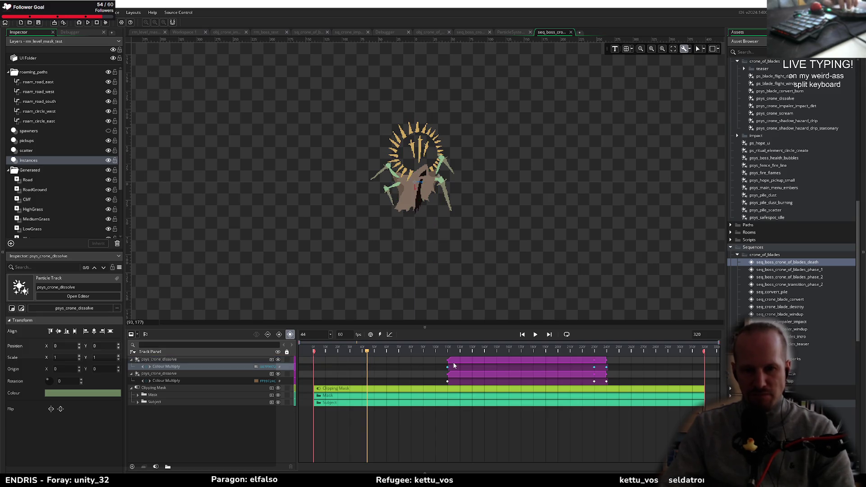
{"action": "left_click_drag", "start_coordinate": [457, 365], "coordinate": [391, 365]}
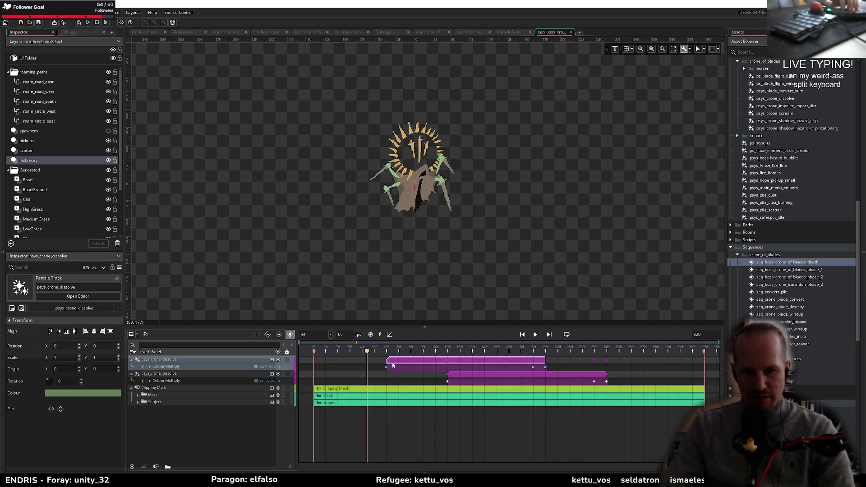
{"action": "left_click_drag", "start_coordinate": [480, 378], "coordinate": [411, 379]}
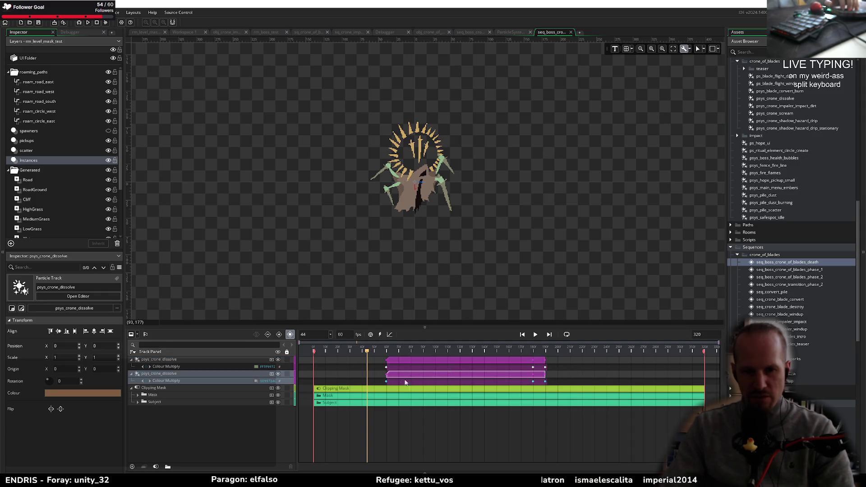
{"action": "left_click", "coordinate": [138, 394]}
{"action": "left_click", "coordinate": [138, 409]}
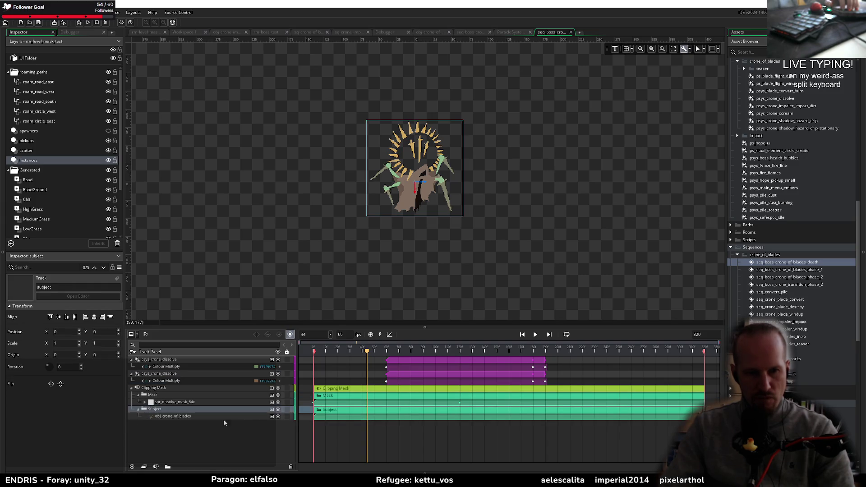
Step: Shift spr_dissolve_mask_64x Image Index keys earlier, preview, and extend the first dissolve clip to ~frame 210
{"action": "left_click", "coordinate": [145, 403]}
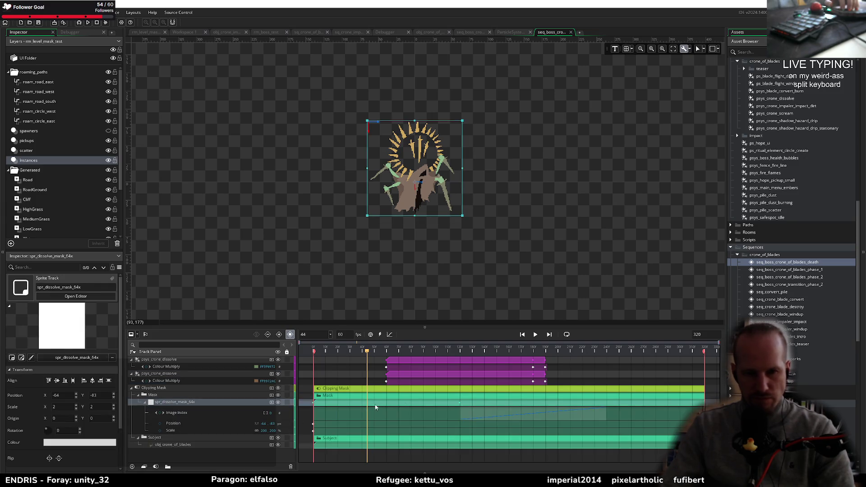
{"action": "mouse_move", "coordinate": [507, 415]}
{"action": "left_mouse_down"}
{"action": "mouse_move", "coordinate": [431, 416]}
{"action": "mouse_move", "coordinate": [437, 416]}
{"action": "left_mouse_up"}
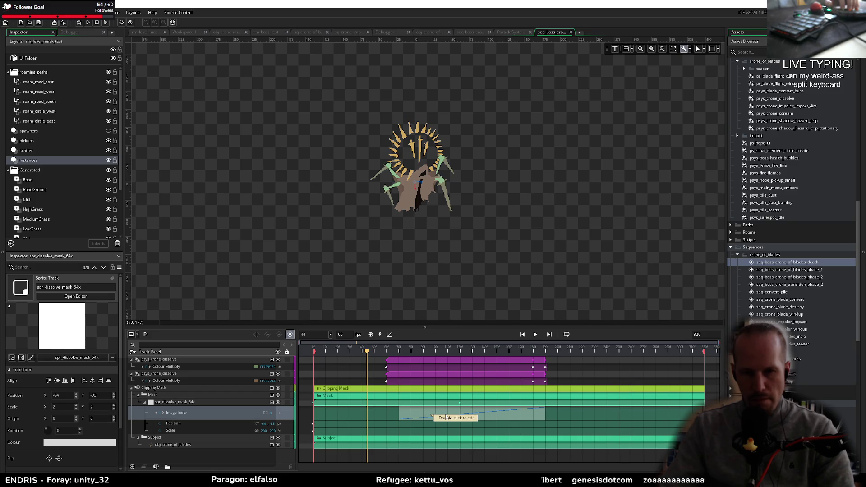
{"action": "key", "text": "space"}
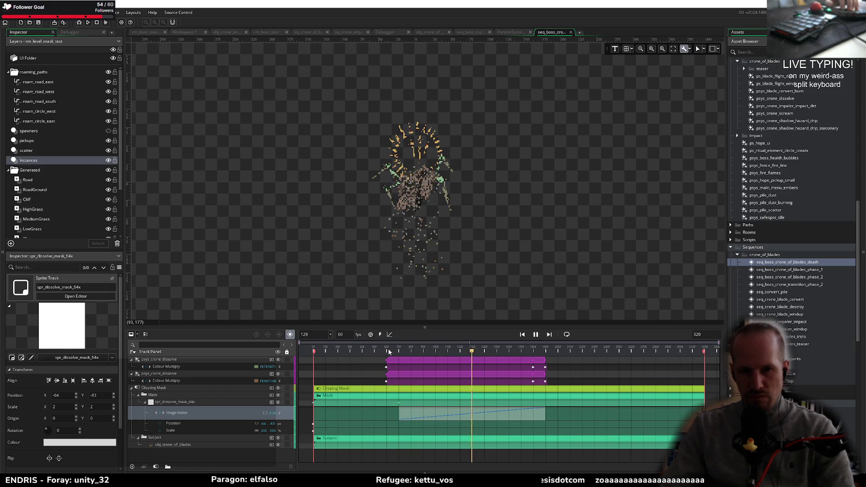
{"action": "key", "text": "space"}
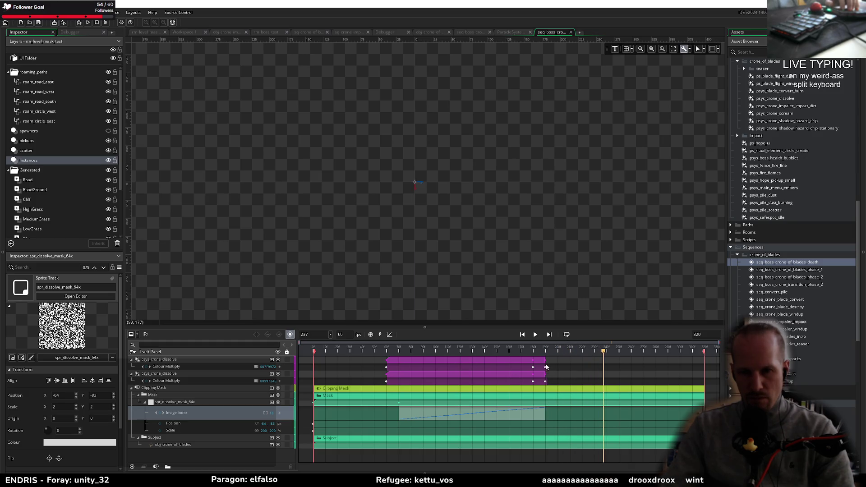
{"action": "mouse_move", "coordinate": [543, 361]}
{"action": "left_mouse_down"}
{"action": "mouse_move", "coordinate": [558, 361]}
{"action": "mouse_move", "coordinate": [549, 362]}
{"action": "mouse_move", "coordinate": [559, 373]}
{"action": "left_mouse_up"}
Step: Extend the second clip's Colour Multiply fade so both dissolve clips end near frame 210, and preview
{"action": "key", "text": "ctrl+z"}
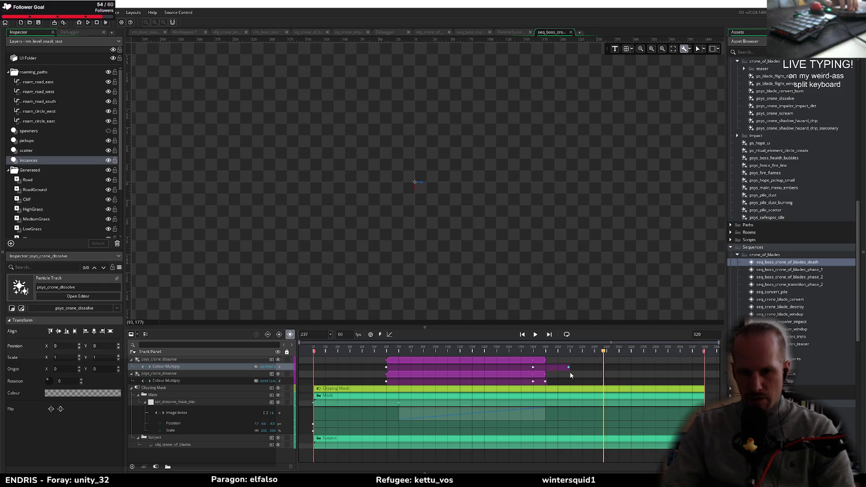
{"action": "mouse_move", "coordinate": [545, 382]}
{"action": "left_mouse_down"}
{"action": "mouse_move", "coordinate": [571, 375]}
{"action": "mouse_move", "coordinate": [521, 348]}
{"action": "mouse_move", "coordinate": [590, 348]}
{"action": "mouse_move", "coordinate": [478, 348]}
{"action": "left_mouse_up"}
{"action": "key", "text": "space"}
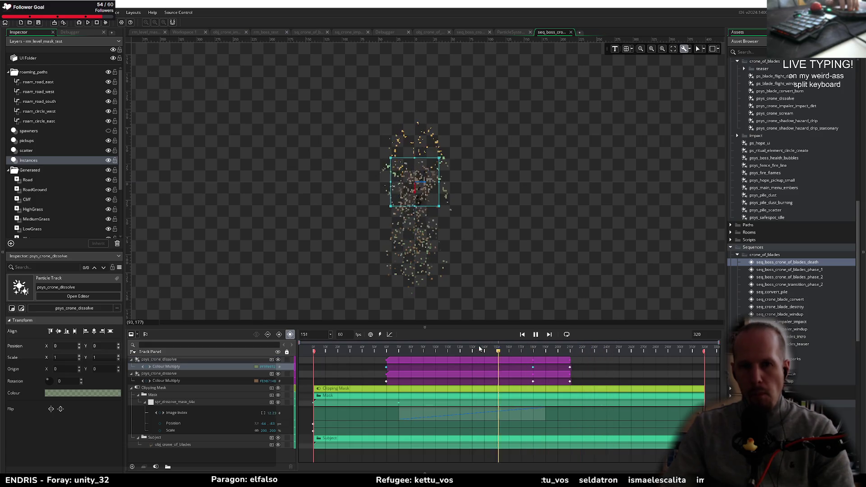
{"action": "key", "text": "space"}
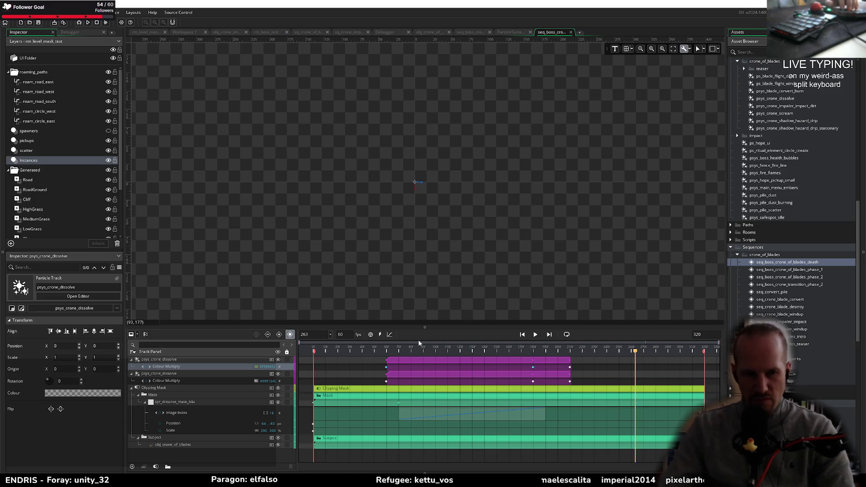
{"action": "left_click", "coordinate": [166, 367]}
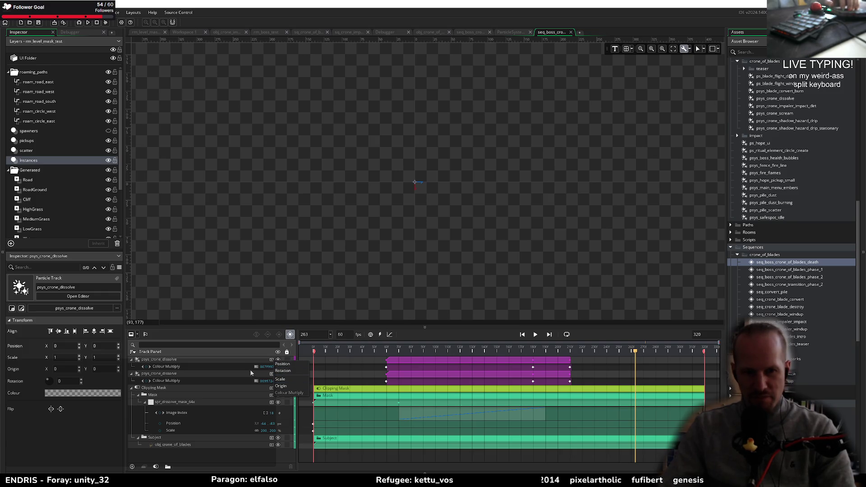
{"action": "left_click", "coordinate": [225, 366]}
{"action": "left_click", "coordinate": [272, 359]}
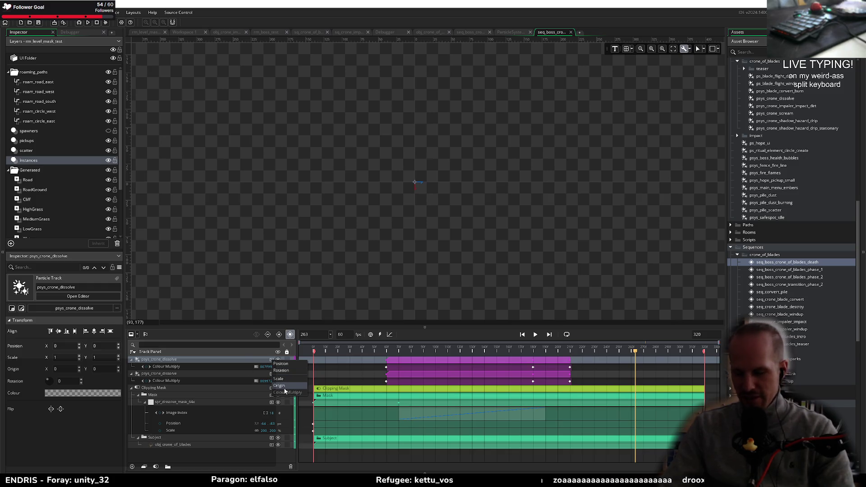
{"action": "left_click", "coordinate": [224, 338]}
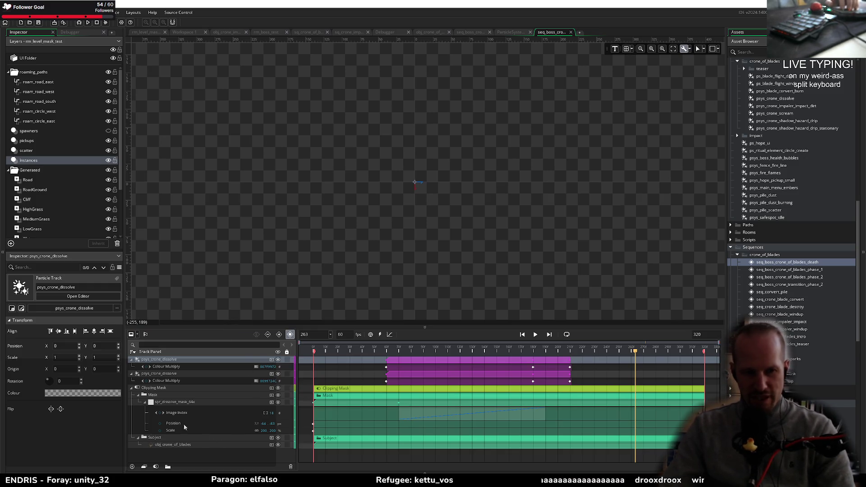
{"action": "scroll", "coordinate": [789, 180], "scroll_direction": "up", "scroll_amount": 10}
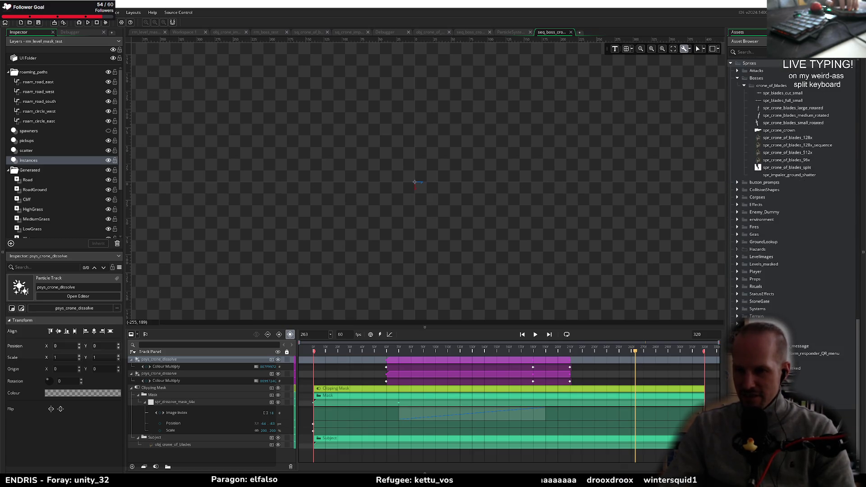
{"action": "scroll", "coordinate": [776, 178], "scroll_direction": "up", "scroll_amount": 3}
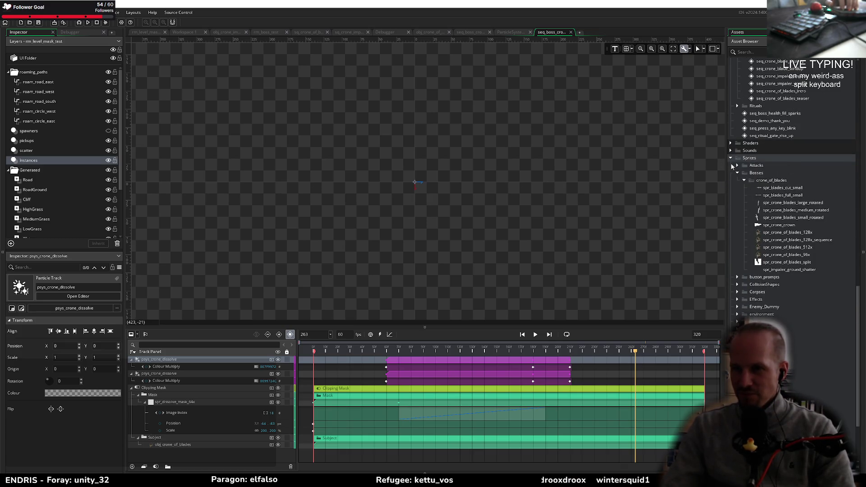
{"action": "scroll", "coordinate": [731, 163], "scroll_direction": "up", "scroll_amount": 8}
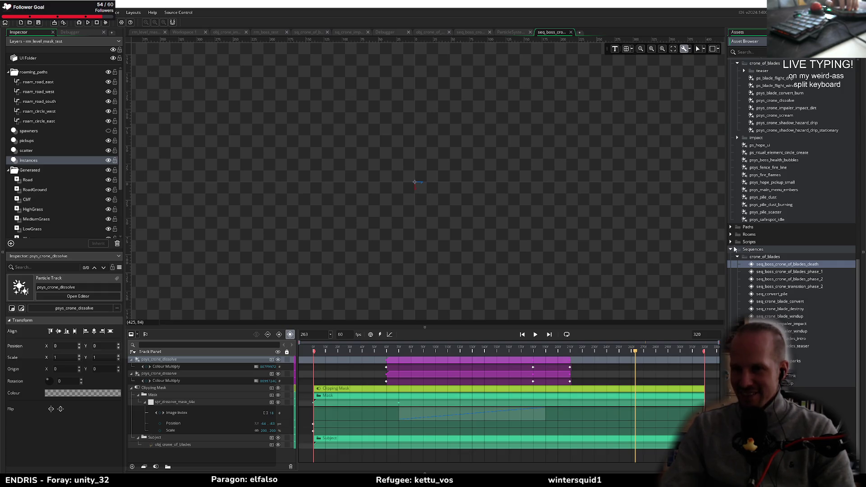
{"action": "scroll", "coordinate": [731, 253], "scroll_direction": "up", "scroll_amount": 4}
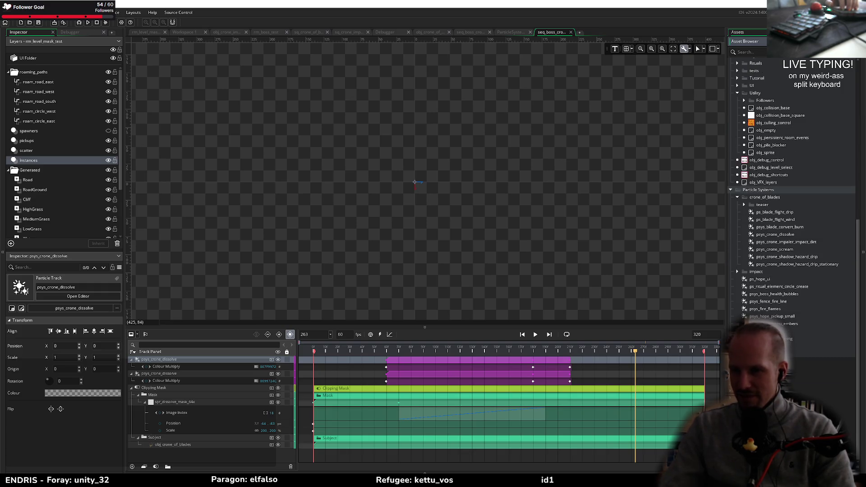
{"action": "scroll", "coordinate": [775, 189], "scroll_direction": "down", "scroll_amount": 1}
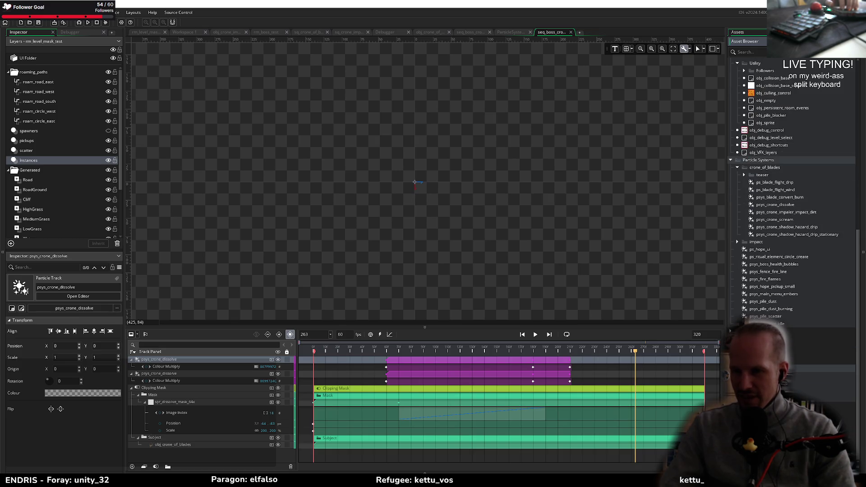
{"action": "left_click_drag", "start_coordinate": [775, 397], "coordinate": [439, 428]}
{"action": "left_click_drag", "start_coordinate": [185, 459], "coordinate": [185, 458]}
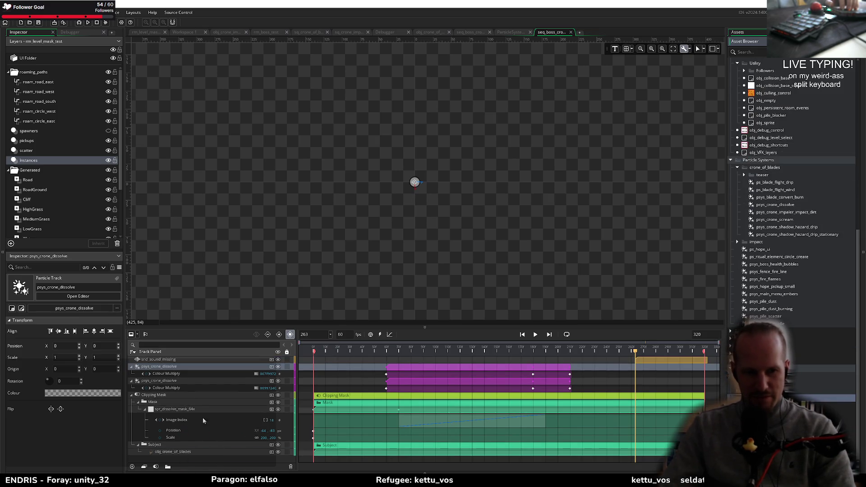
{"action": "left_click", "coordinate": [168, 360]}
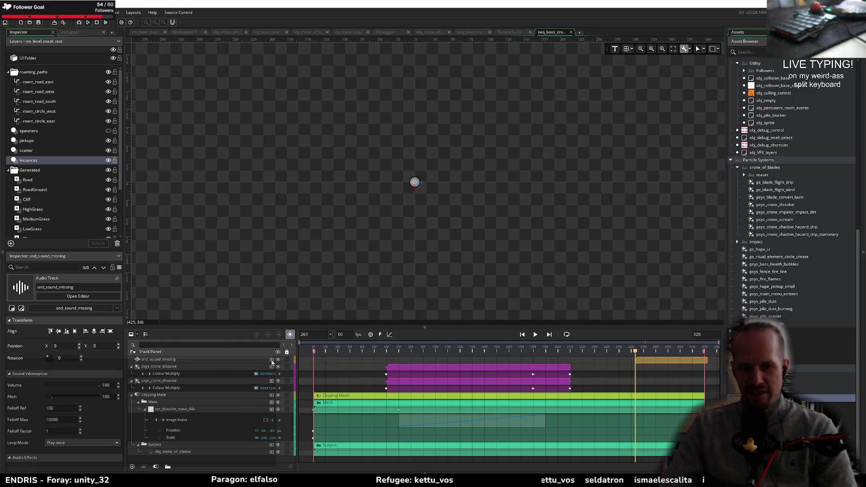
{"action": "left_click", "coordinate": [271, 360]}
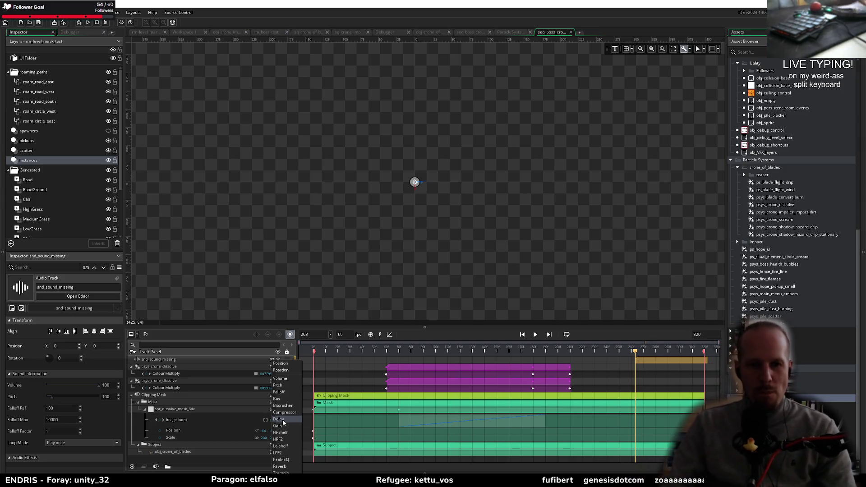
{"action": "left_click", "coordinate": [257, 368]}
{"action": "left_click", "coordinate": [247, 362]}
{"action": "key", "text": "Delete"}
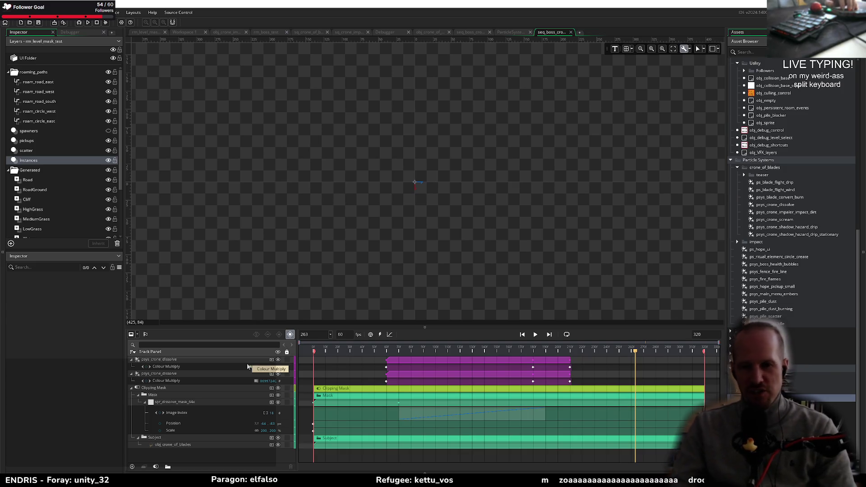
Step: Collapse both dissolve tracks and rename the first one psys_crone_dissolve1
{"action": "left_click", "coordinate": [132, 360]}
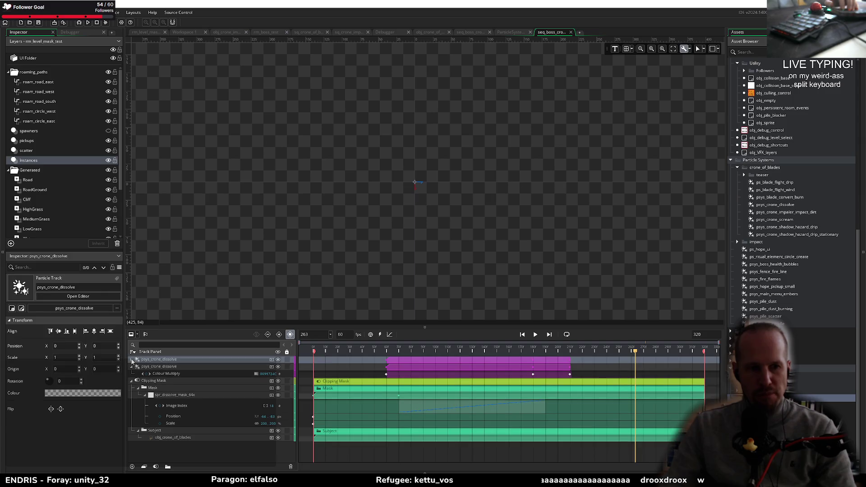
{"action": "left_click", "coordinate": [131, 367]}
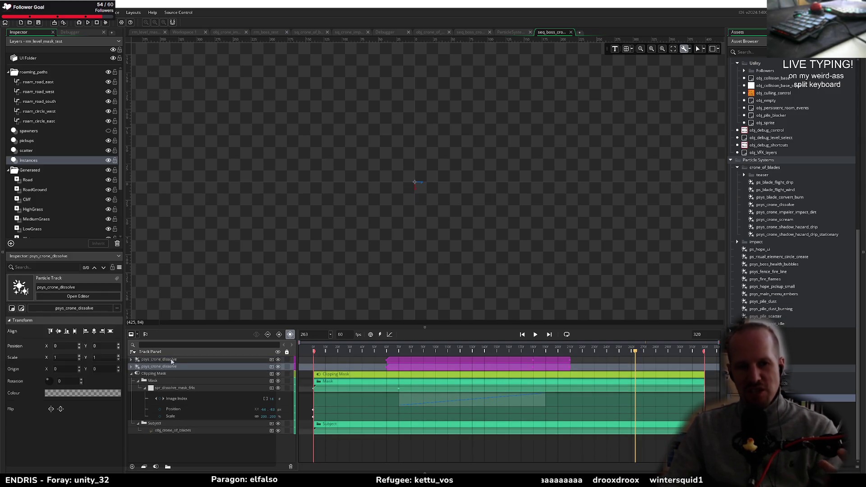
{"action": "left_click", "coordinate": [177, 360]}
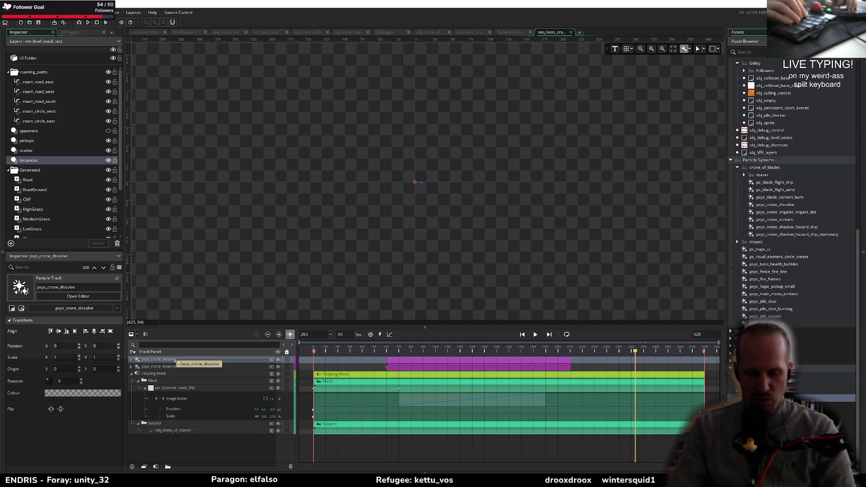
{"action": "double_click", "coordinate": [177, 359]}
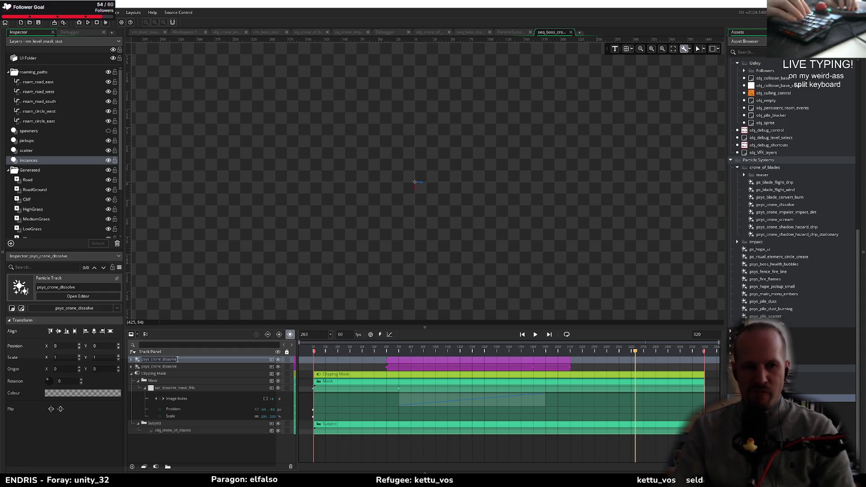
{"action": "type", "text": "dissolve_"}
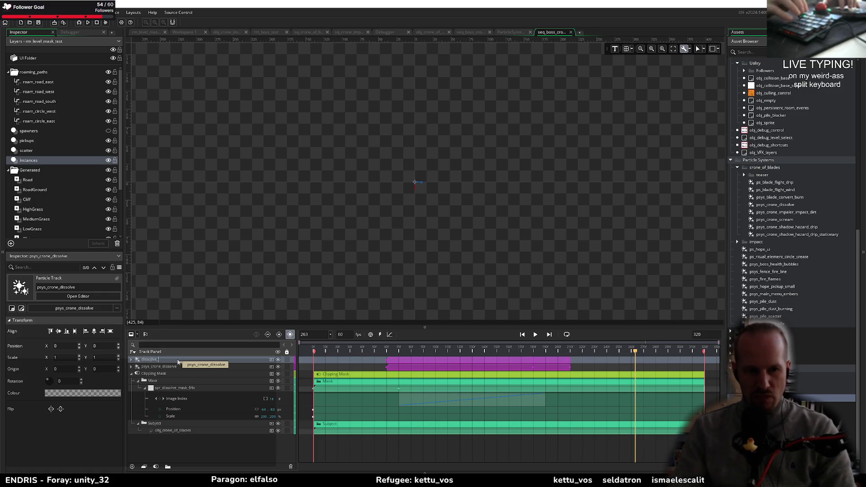
{"action": "key", "text": "ctrl+BackSpace"}
{"action": "type", "text": "psys_"}
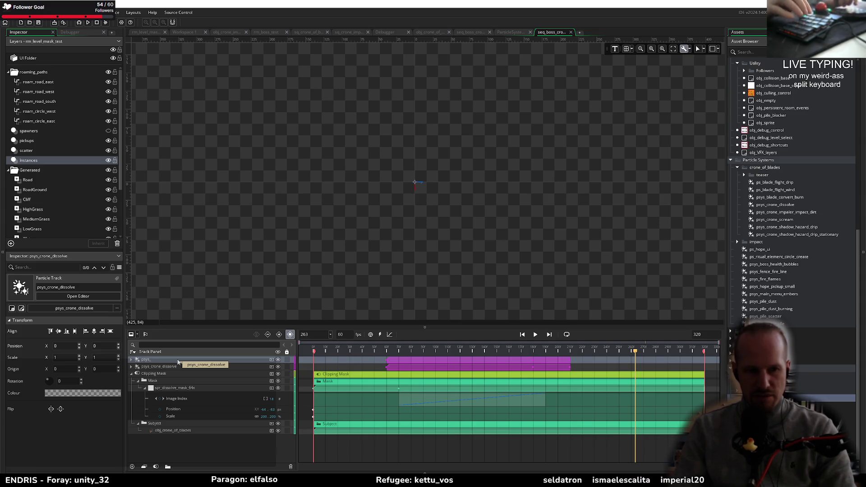
{"action": "type", "text": "crone_dissolve"}
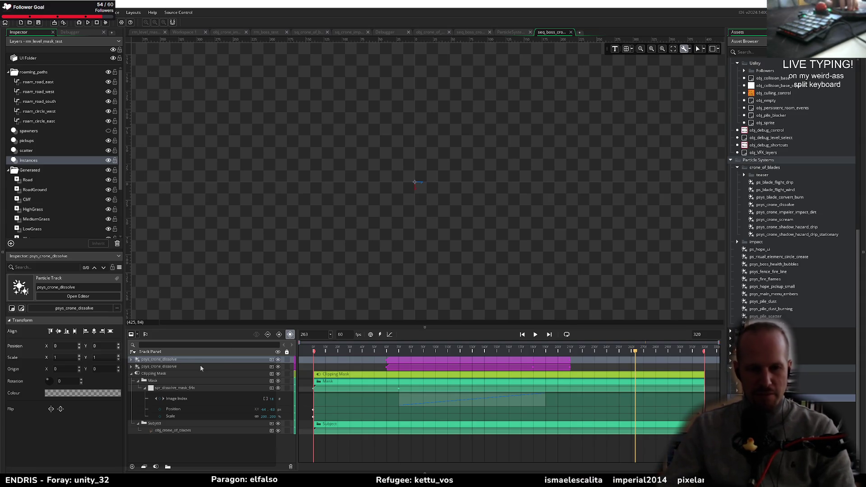
{"action": "key", "text": "Return"}
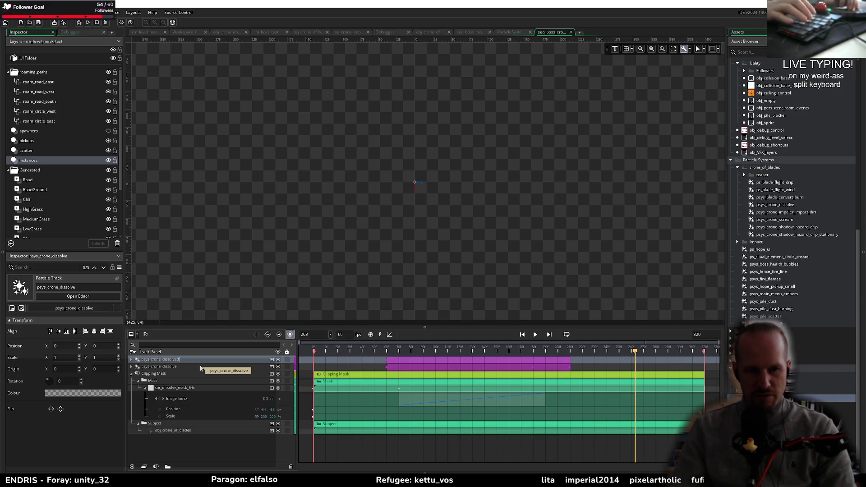
Step: Rename the second dissolve track psys_crone_dissolve2
{"action": "left_click", "coordinate": [201, 367]}
{"action": "left_click", "coordinate": [201, 367]}
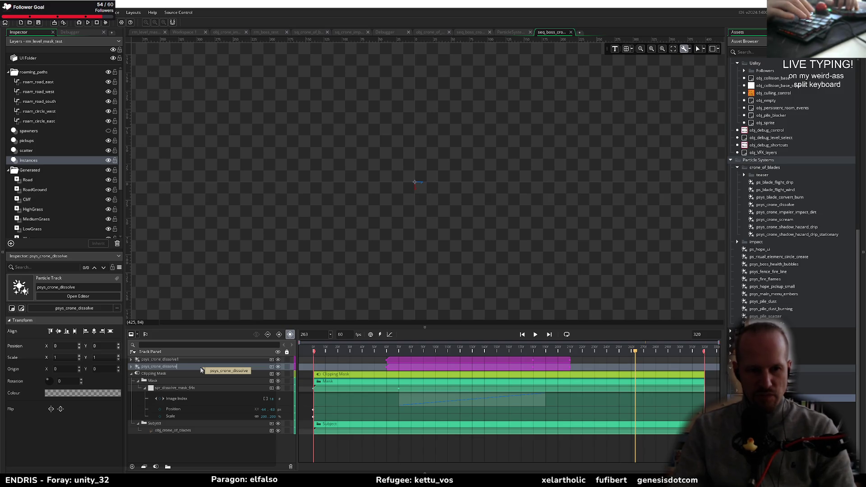
{"action": "type", "text": "2"}
{"action": "key", "text": "Return"}
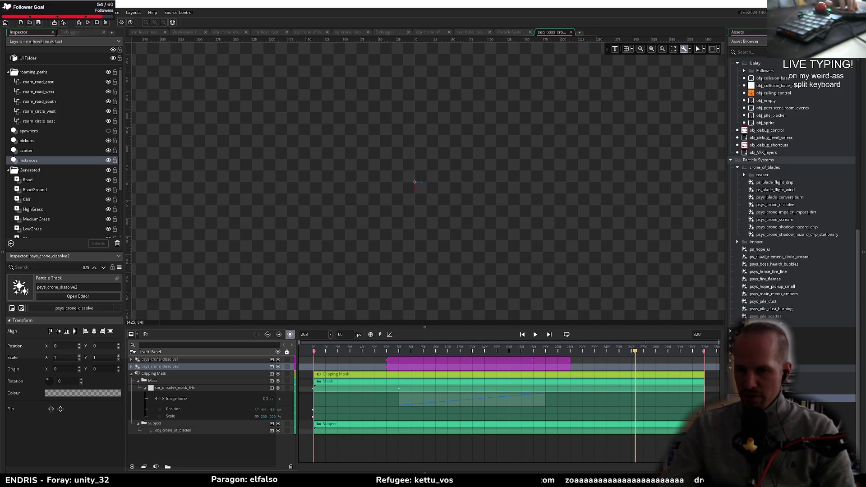
Step: In sq_crone_of_blades_Events463, add a new empty stop-dissolve function after the last function
{"action": "left_click", "coordinate": [380, 334]}
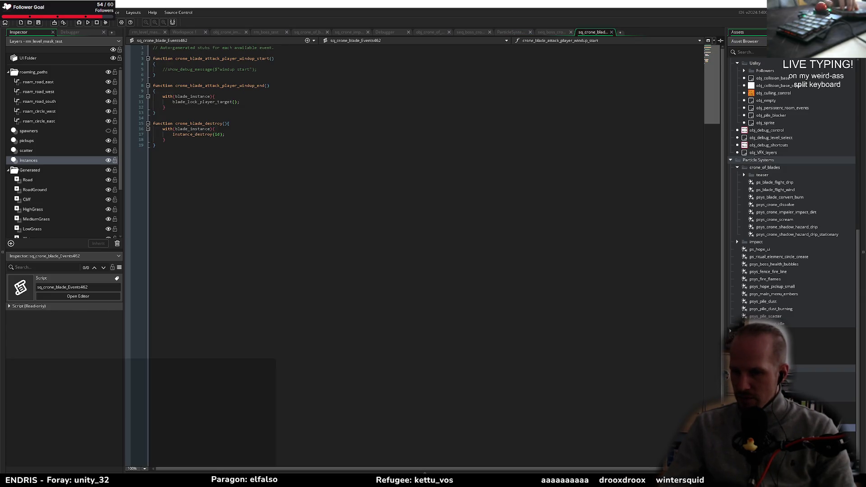
{"action": "key", "text": "ctrl+Tab"}
{"action": "left_click", "coordinate": [224, 236]}
{"action": "key", "text": "Return"}
{"action": "key", "text": "Return"}
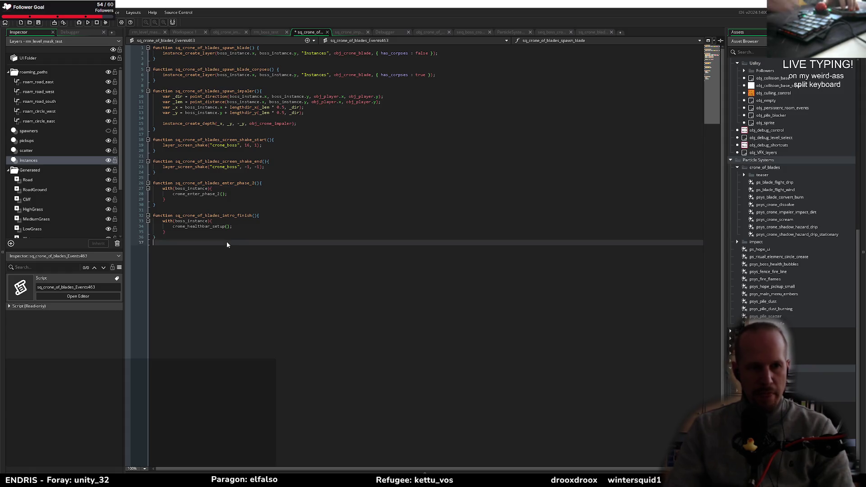
{"action": "type", "text": "function sq_crone_of"}
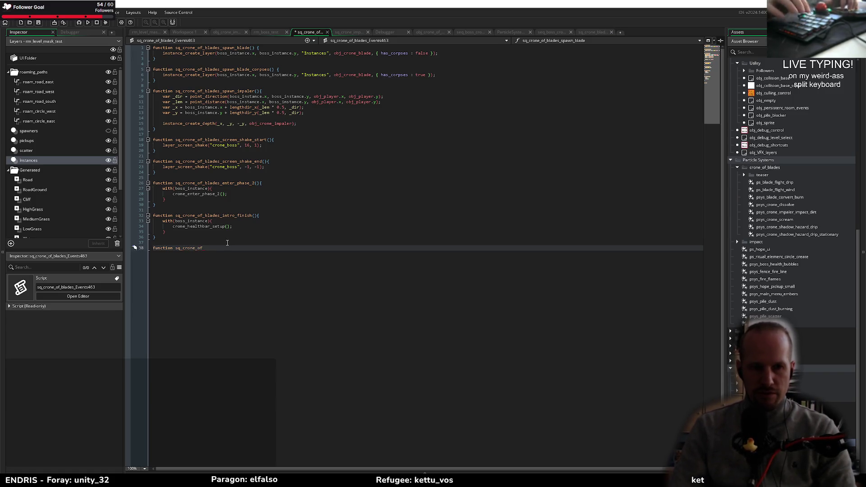
{"action": "type", "text": "_blades"}
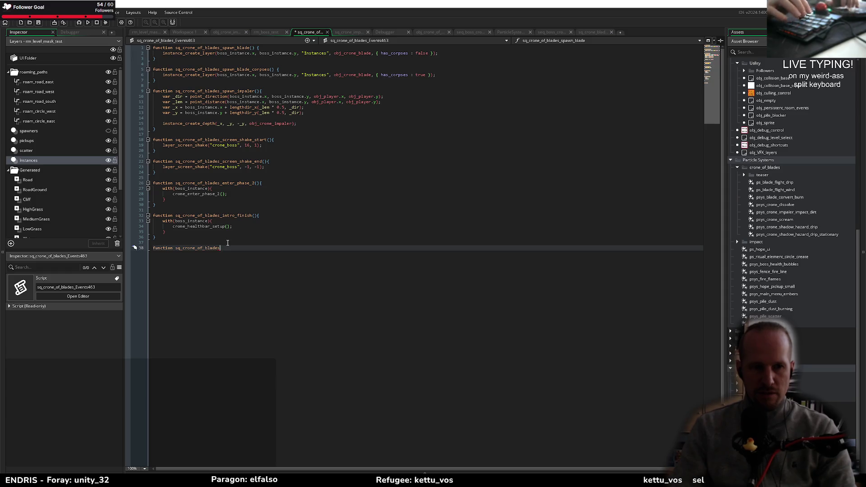
{"action": "type", "text": "_death_stop_dissolv"}
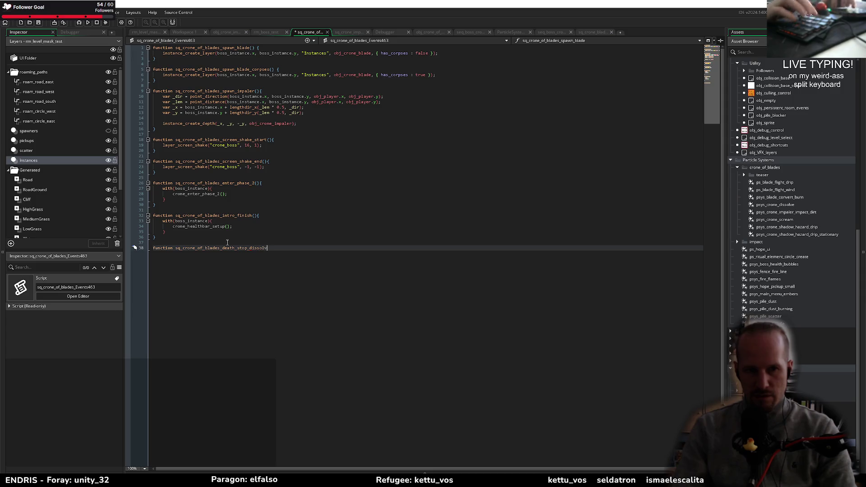
{"action": "type", "text": "(){"}
{"action": "key", "text": "Return"}
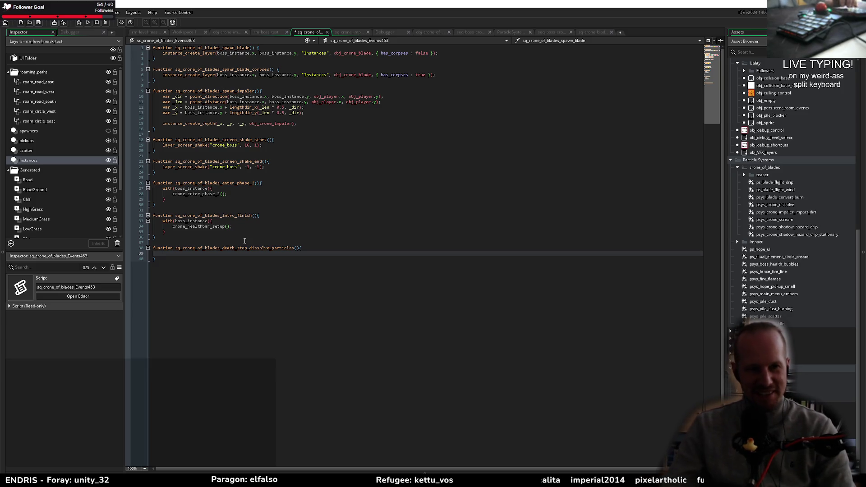
Step: Copy the new function's name and switch over to the web browser
{"action": "double_click", "coordinate": [251, 249]}
{"action": "key", "text": "Down"}
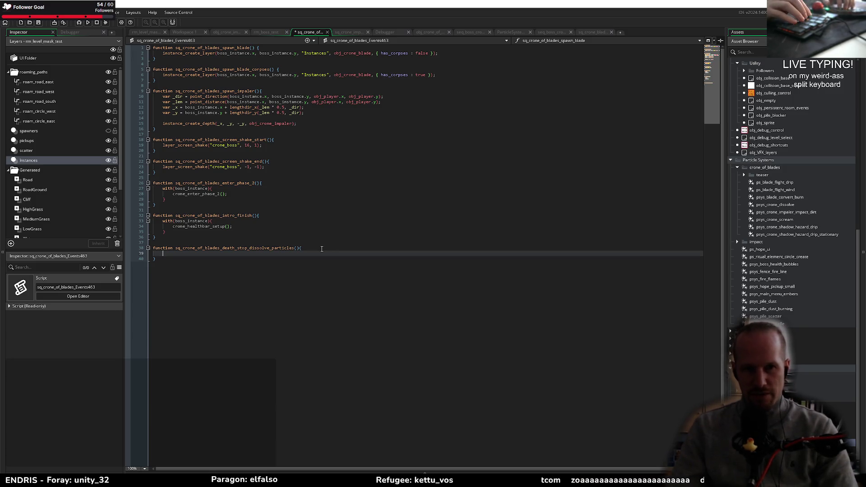
{"action": "key", "text": "alt+Tab"}
{"action": "key", "text": "alt+Tab"}
{"action": "key", "text": "alt+Tab"}
{"action": "key", "text": "alt+Tab"}
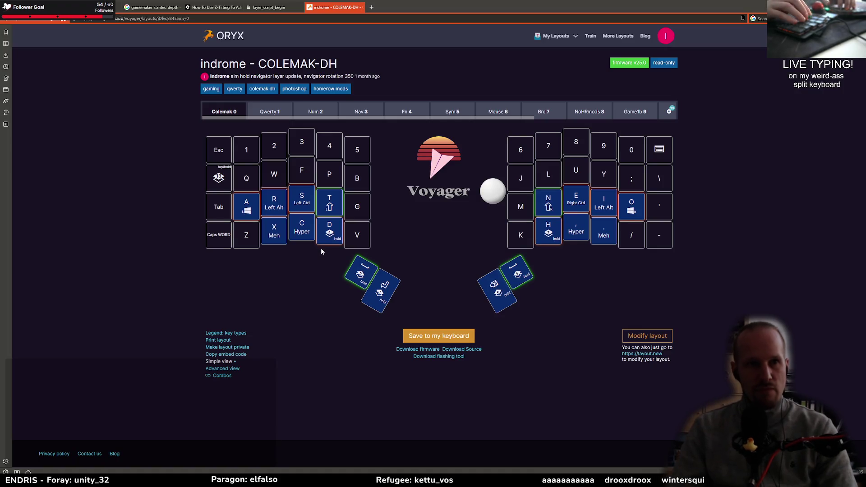
{"action": "key", "text": "ctrl+w"}
{"action": "left_click", "coordinate": [550, 18]}
{"action": "key", "text": "Tab"}
{"action": "type", "text": "gam"}
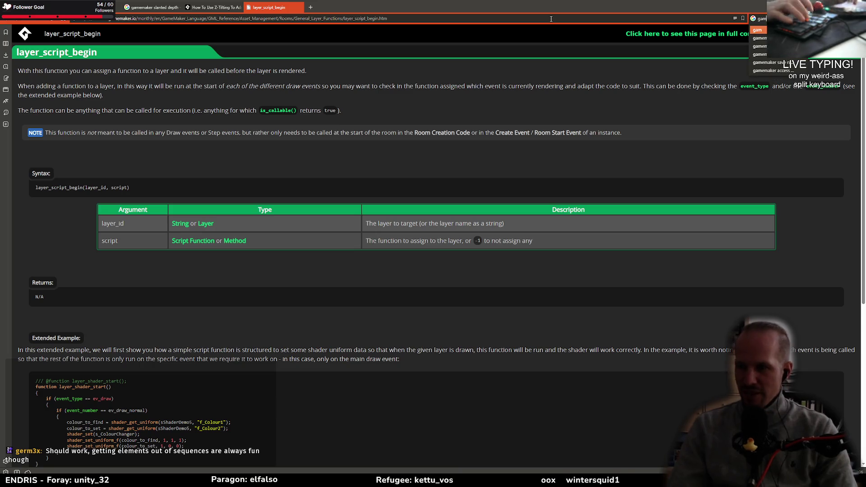
{"action": "type", "text": "ema"}
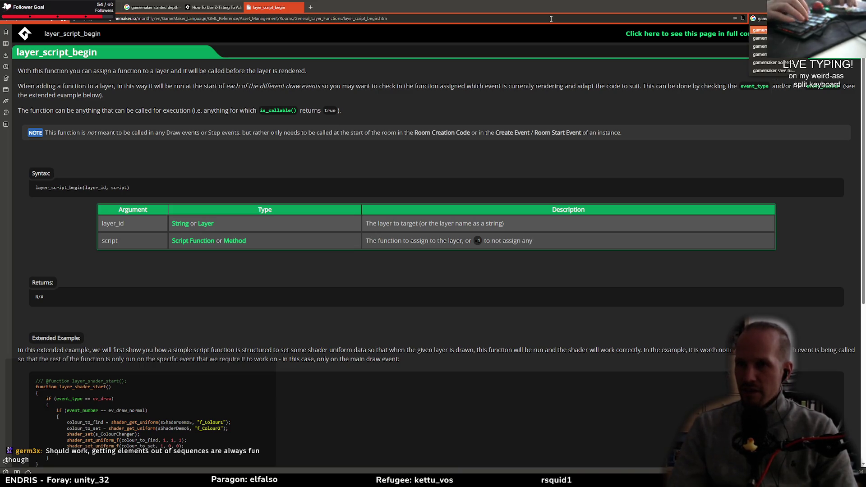
{"action": "key", "text": "Down"}
{"action": "key", "text": "Down"}
{"action": "key", "text": "Down"}
{"action": "key", "text": "Return"}
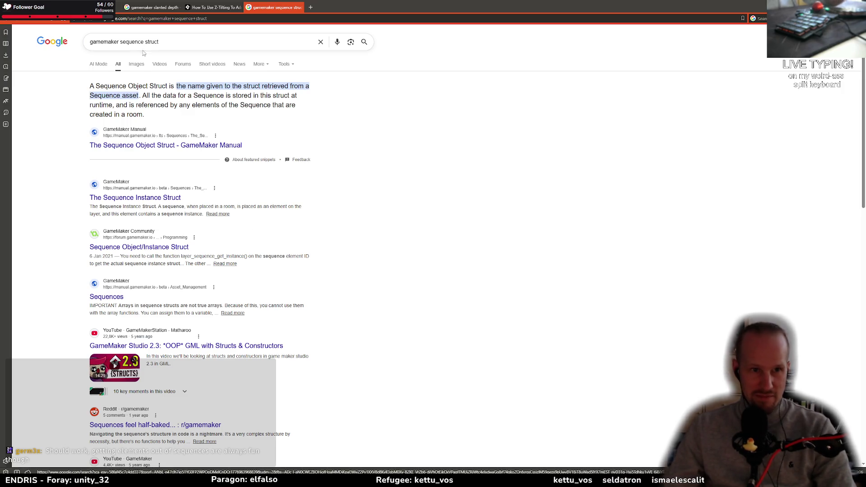
{"action": "left_click", "coordinate": [163, 143]}
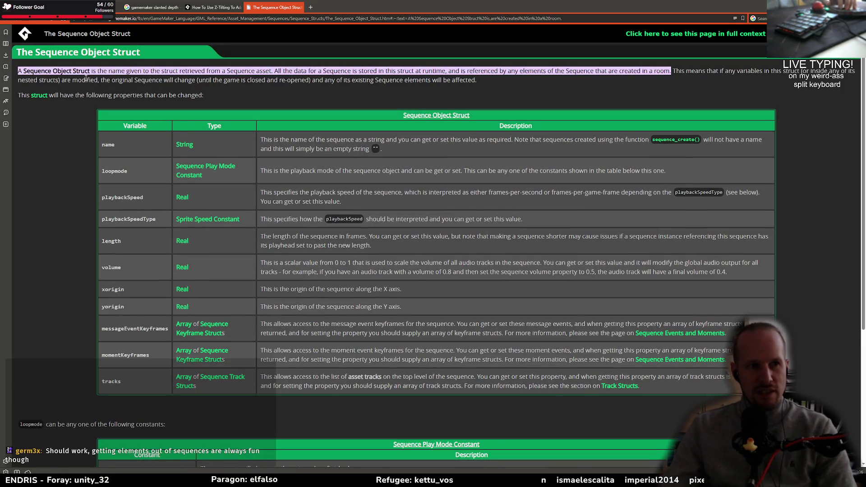
{"action": "key", "text": "alt+Left"}
{"action": "left_click", "coordinate": [189, 196]}
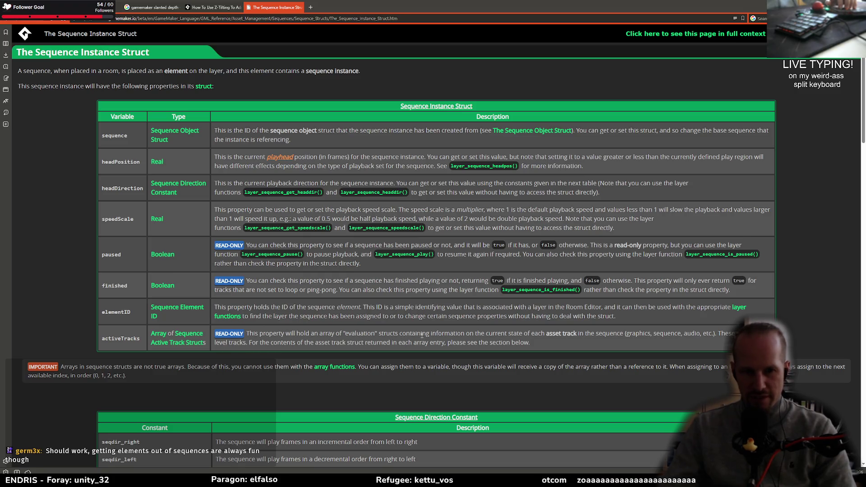
{"action": "scroll", "coordinate": [181, 332], "scroll_direction": "down", "scroll_amount": 3}
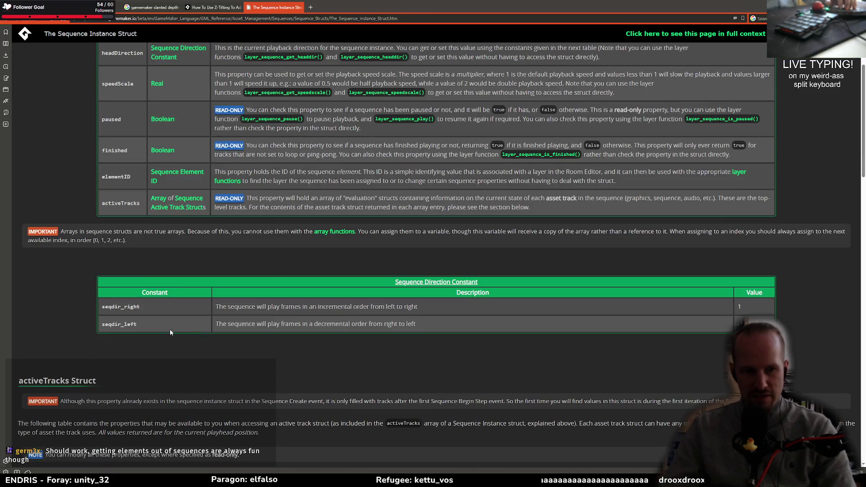
{"action": "scroll", "coordinate": [171, 211], "scroll_direction": "down", "scroll_amount": 8}
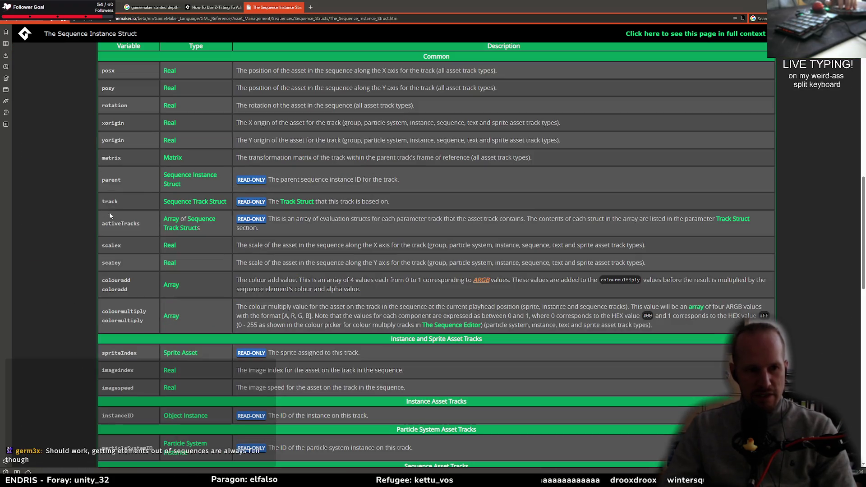
{"action": "scroll", "coordinate": [130, 317], "scroll_direction": "down", "scroll_amount": 3}
{"action": "double_click", "coordinate": [128, 313]}
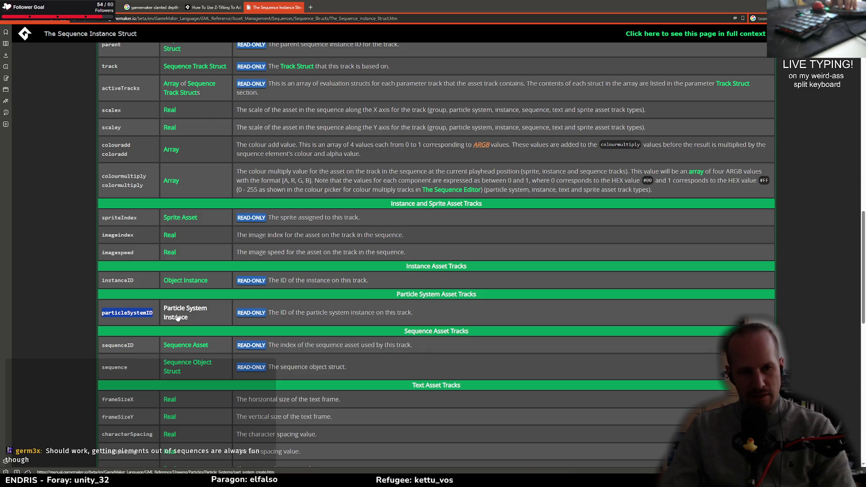
{"action": "scroll", "coordinate": [72, 302], "scroll_direction": "up", "scroll_amount": 6}
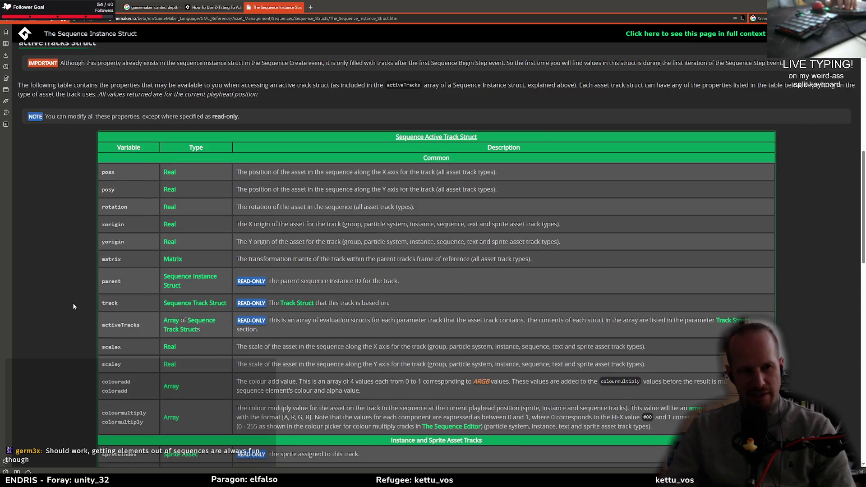
{"action": "scroll", "coordinate": [61, 257], "scroll_direction": "up", "scroll_amount": 6}
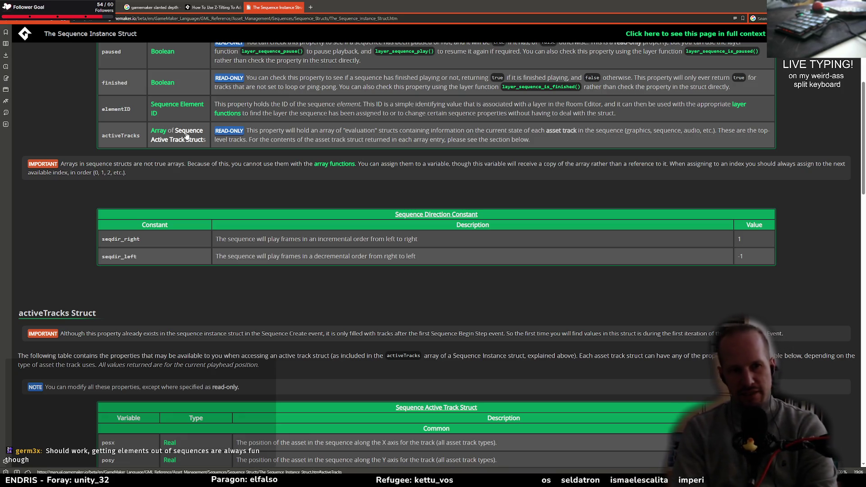
{"action": "scroll", "coordinate": [319, 91], "scroll_direction": "up", "scroll_amount": 5}
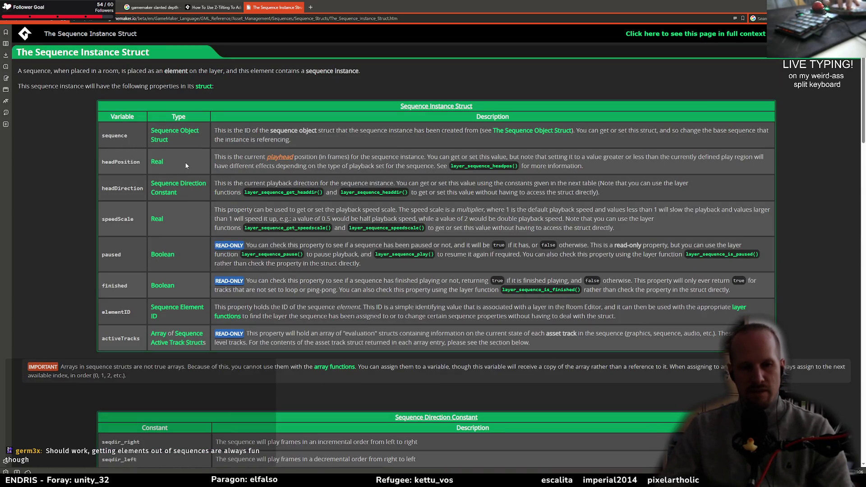
{"action": "double_click", "coordinate": [121, 338]}
{"action": "key", "text": "alt+Tab"}
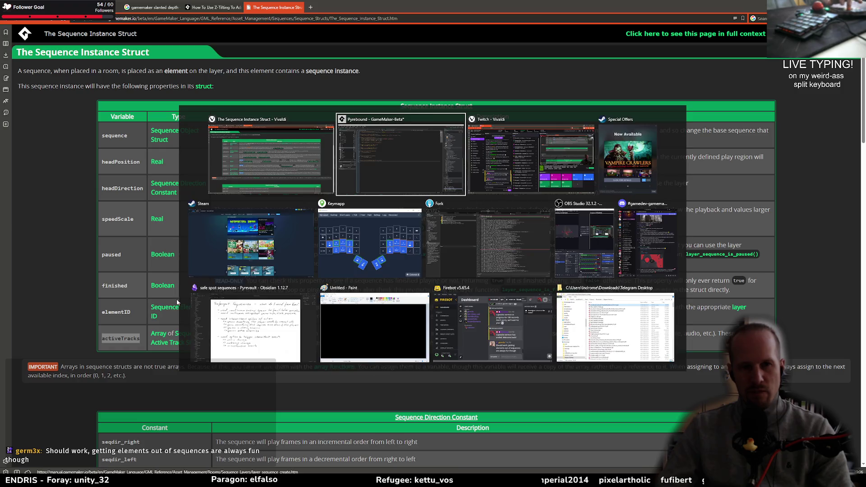
{"action": "key", "text": "Escape"}
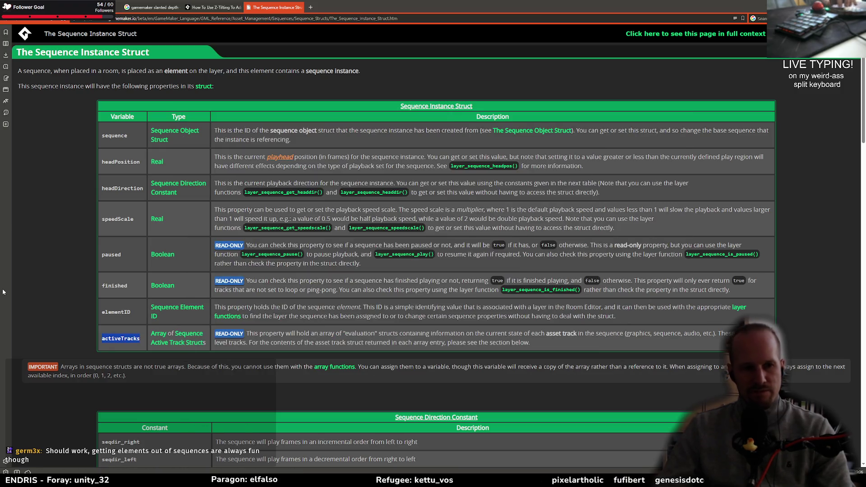
{"action": "scroll", "coordinate": [130, 273], "scroll_direction": "down", "scroll_amount": 9}
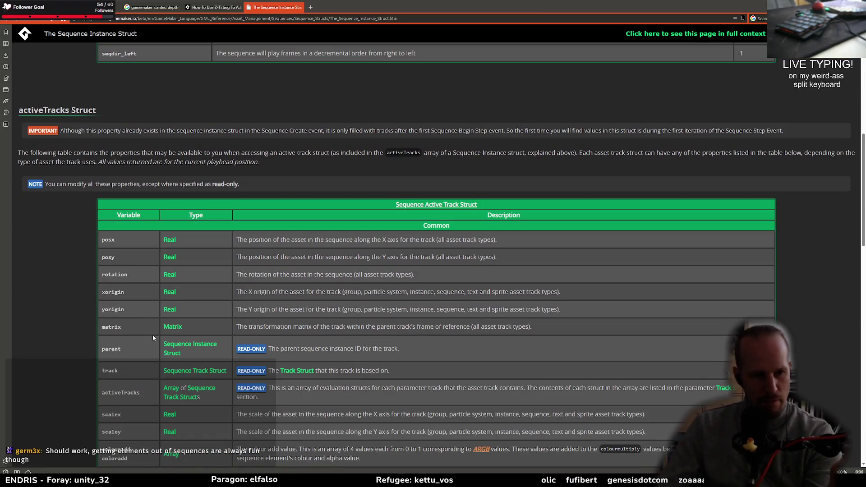
{"action": "scroll", "coordinate": [133, 261], "scroll_direction": "down", "scroll_amount": 3}
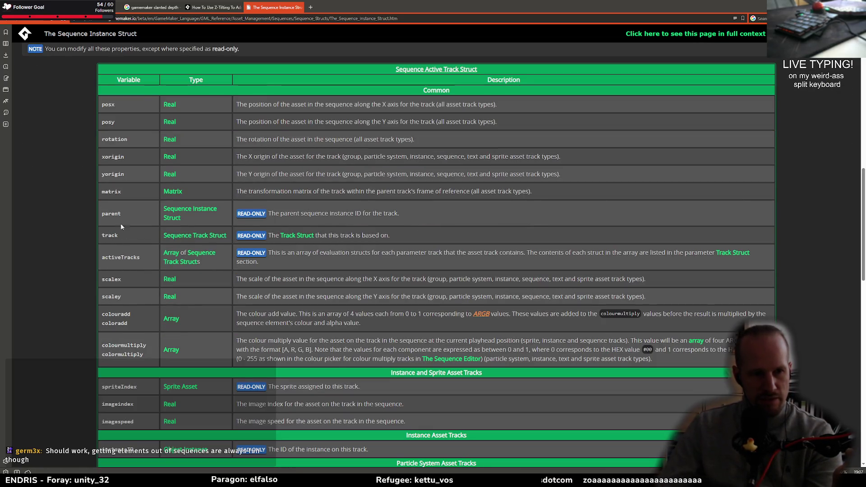
{"action": "scroll", "coordinate": [123, 231], "scroll_direction": "down", "scroll_amount": 9}
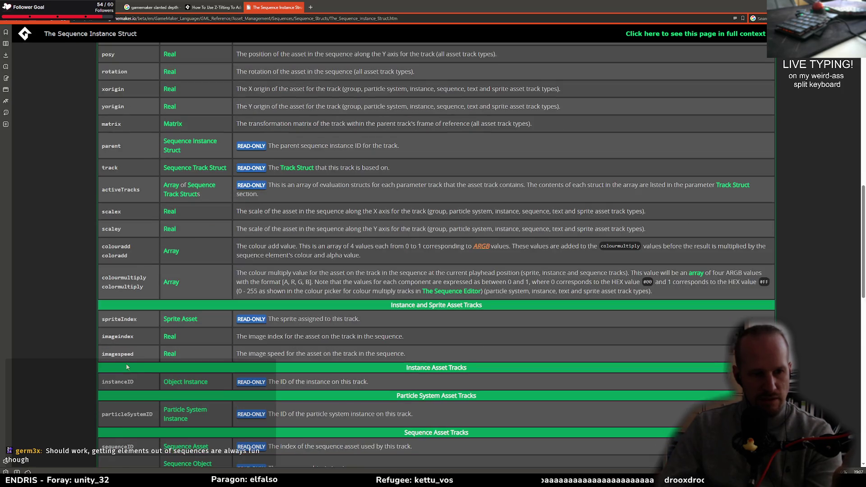
{"action": "scroll", "coordinate": [127, 361], "scroll_direction": "down", "scroll_amount": 6}
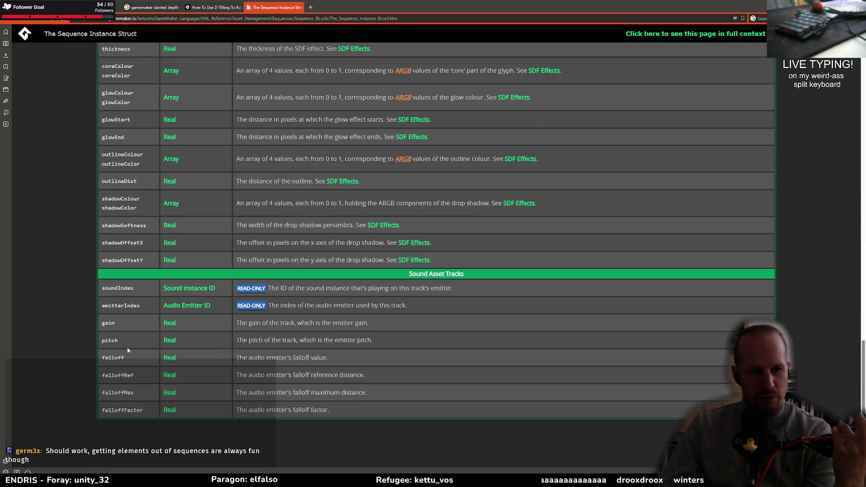
{"action": "scroll", "coordinate": [107, 318], "scroll_direction": "up", "scroll_amount": 6}
{"action": "scroll", "coordinate": [107, 318], "scroll_direction": "up", "scroll_amount": 15}
{"action": "scroll", "coordinate": [131, 332], "scroll_direction": "down", "scroll_amount": 10}
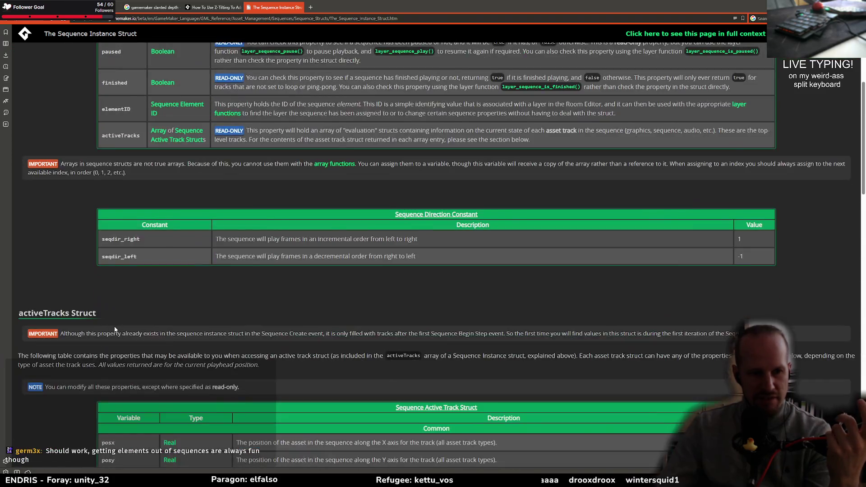
{"action": "scroll", "coordinate": [142, 309], "scroll_direction": "up", "scroll_amount": 9}
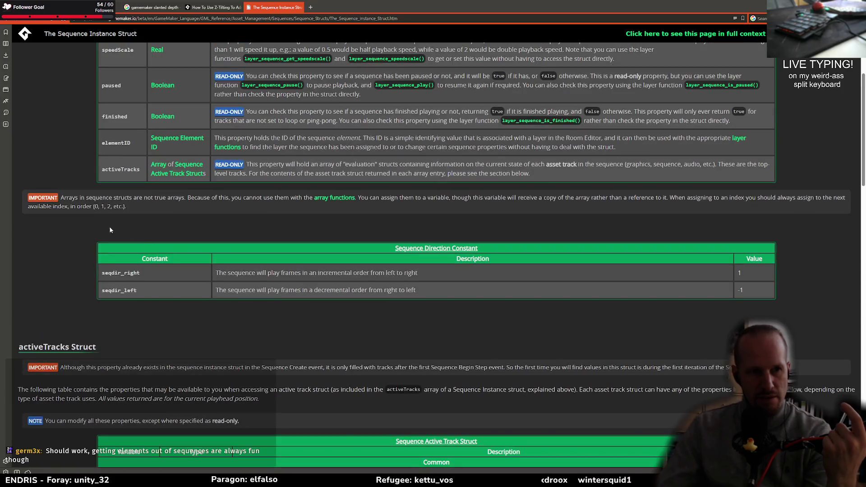
{"action": "scroll", "coordinate": [187, 314], "scroll_direction": "down", "scroll_amount": 3}
{"action": "scroll", "coordinate": [134, 349], "scroll_direction": "down", "scroll_amount": 7}
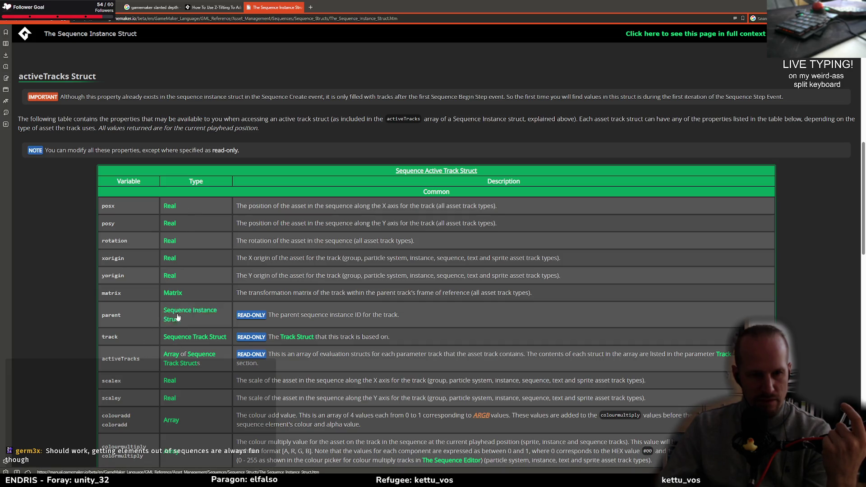
{"action": "scroll", "coordinate": [220, 309], "scroll_direction": "down", "scroll_amount": 2}
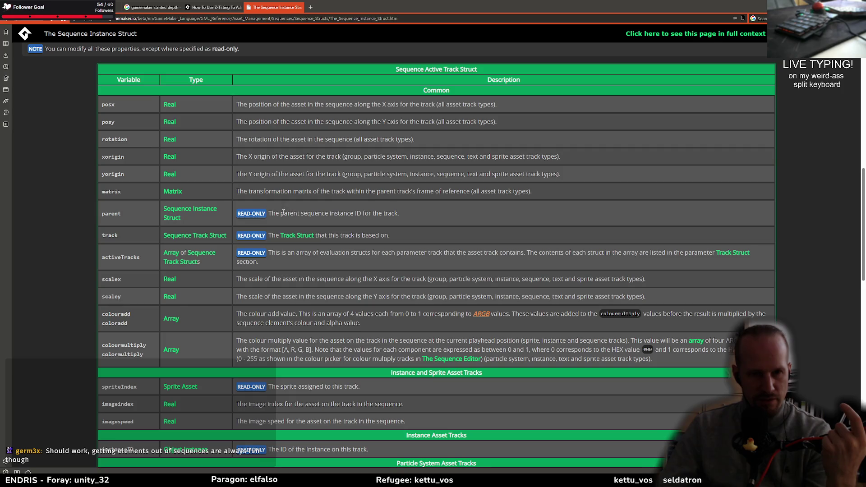
{"action": "scroll", "coordinate": [123, 312], "scroll_direction": "down", "scroll_amount": 2}
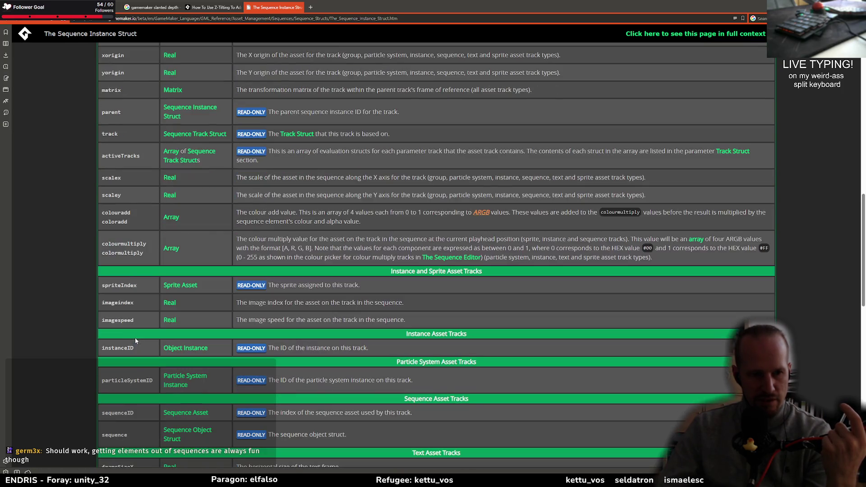
{"action": "scroll", "coordinate": [123, 304], "scroll_direction": "down", "scroll_amount": 1}
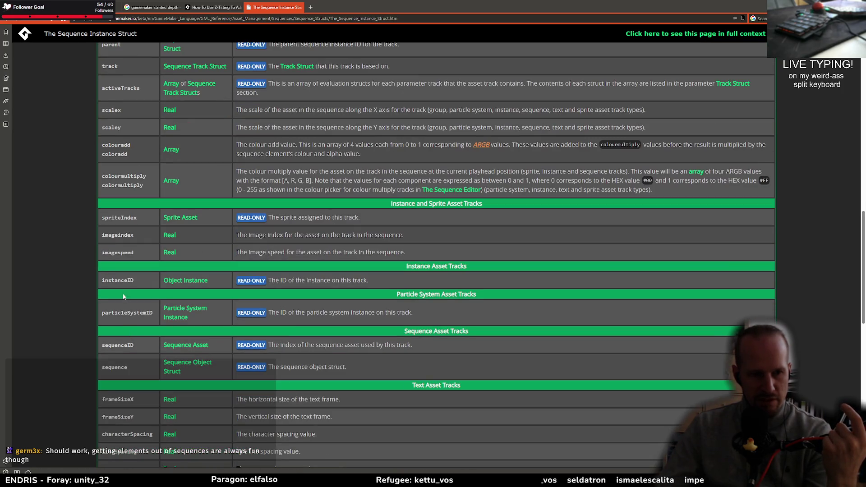
{"action": "double_click", "coordinate": [121, 312]}
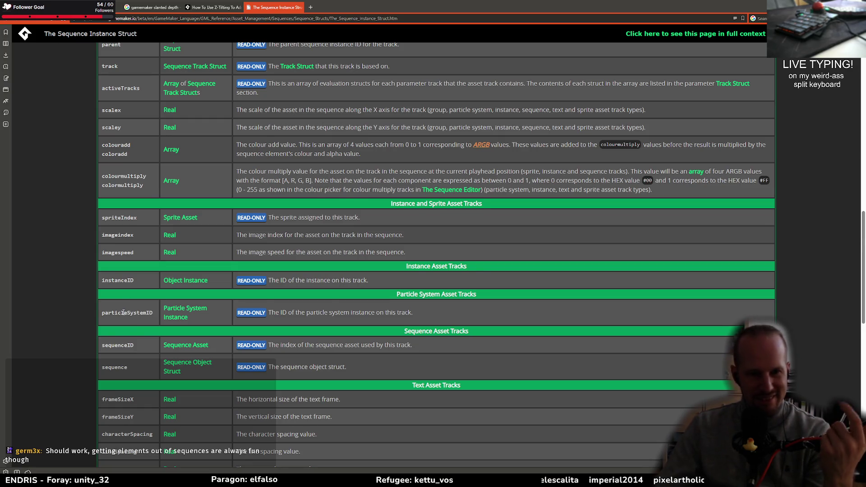
{"action": "scroll", "coordinate": [123, 312], "scroll_direction": "down", "scroll_amount": 5}
{"action": "scroll", "coordinate": [123, 312], "scroll_direction": "down", "scroll_amount": 3}
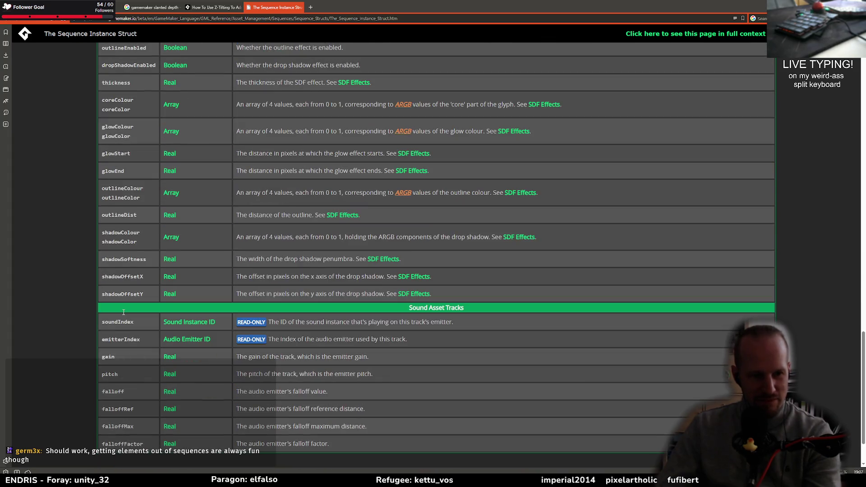
{"action": "key", "text": "alt+Tab"}
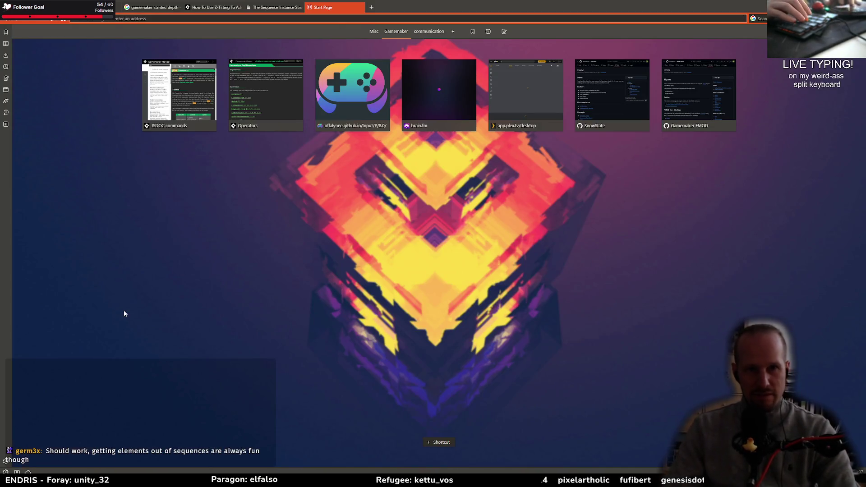
{"action": "key", "text": "ctrl+f"}
{"action": "type", "text": "nam"}
{"action": "type", "text": "ame"}
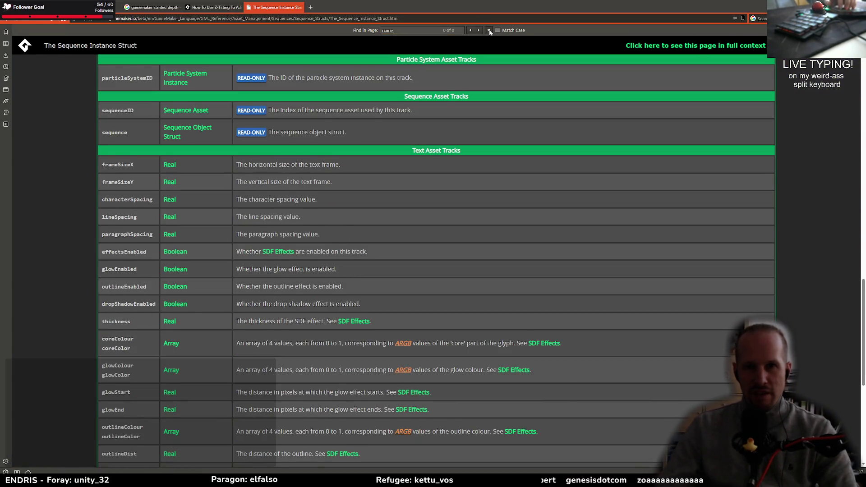
{"action": "key", "text": "Escape"}
{"action": "scroll", "coordinate": [121, 186], "scroll_direction": "up", "scroll_amount": 8}
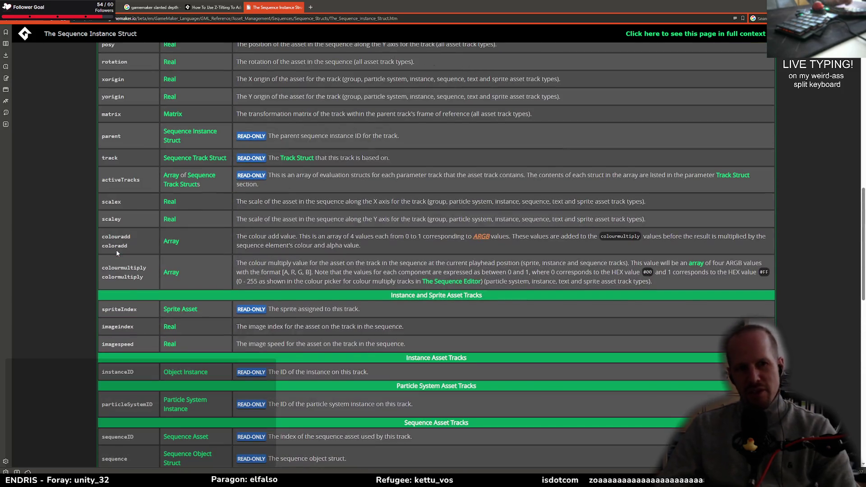
{"action": "scroll", "coordinate": [130, 293], "scroll_direction": "up", "scroll_amount": 2}
{"action": "scroll", "coordinate": [130, 293], "scroll_direction": "up", "scroll_amount": 8}
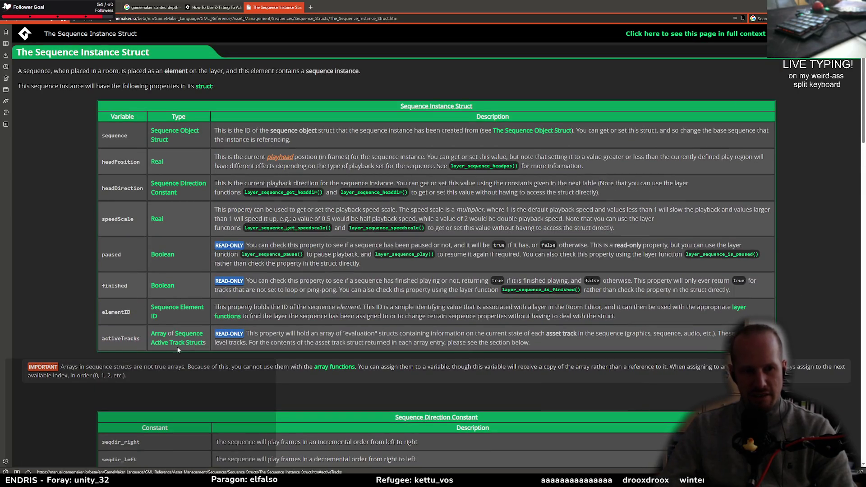
{"action": "double_click", "coordinate": [135, 338]}
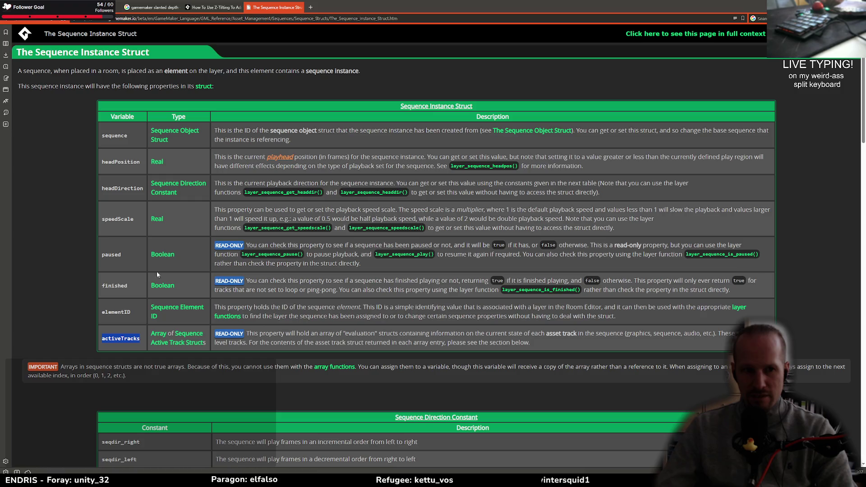
{"action": "left_click", "coordinate": [87, 306]}
{"action": "scroll", "coordinate": [83, 326], "scroll_direction": "down", "scroll_amount": 3}
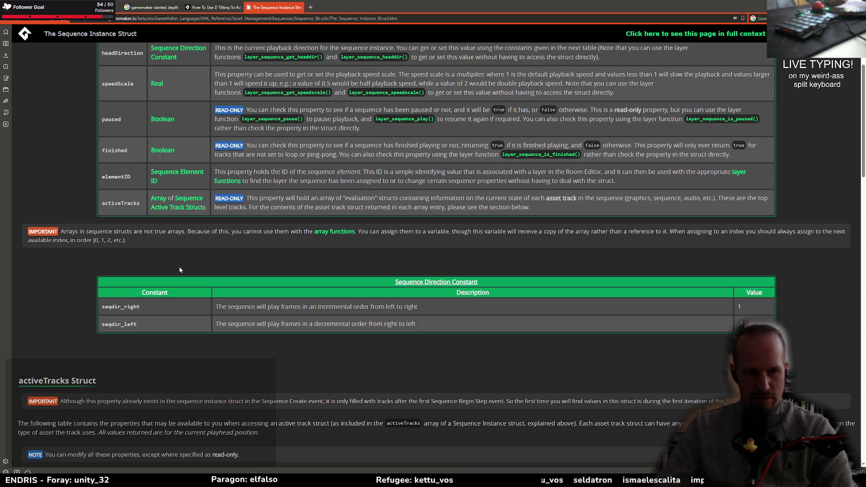
{"action": "left_click_drag", "start_coordinate": [68, 230], "coordinate": [180, 230]}
{"action": "left_click", "coordinate": [118, 218]}
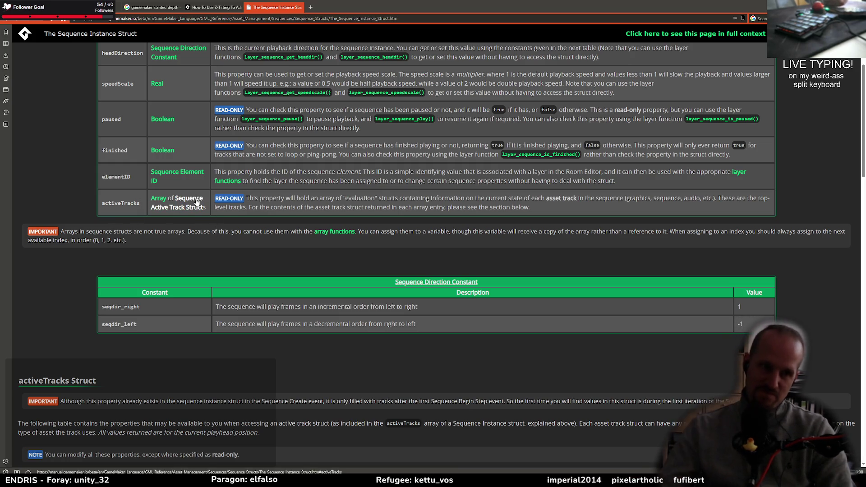
{"action": "scroll", "coordinate": [119, 278], "scroll_direction": "down", "scroll_amount": 3}
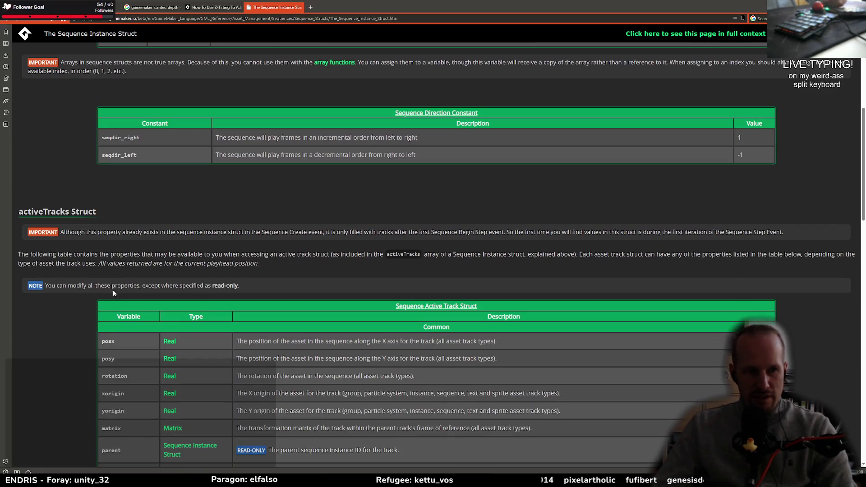
{"action": "scroll", "coordinate": [258, 284], "scroll_direction": "down", "scroll_amount": 3}
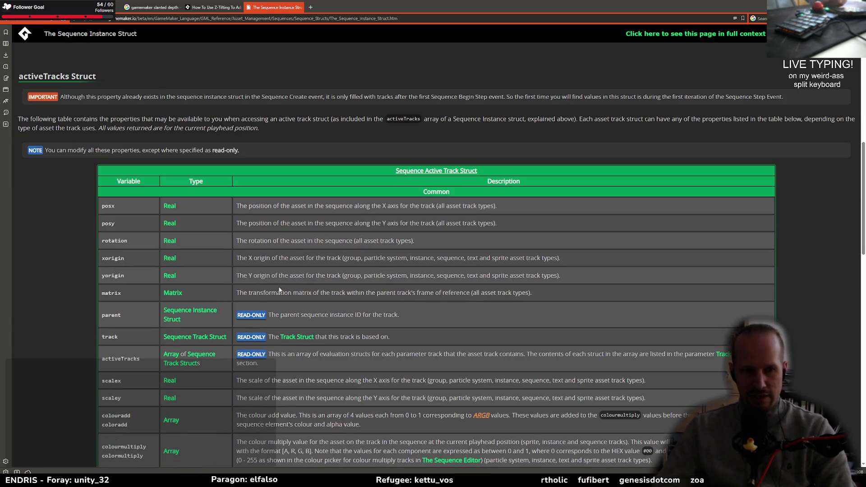
{"action": "scroll", "coordinate": [171, 298], "scroll_direction": "down", "scroll_amount": 2}
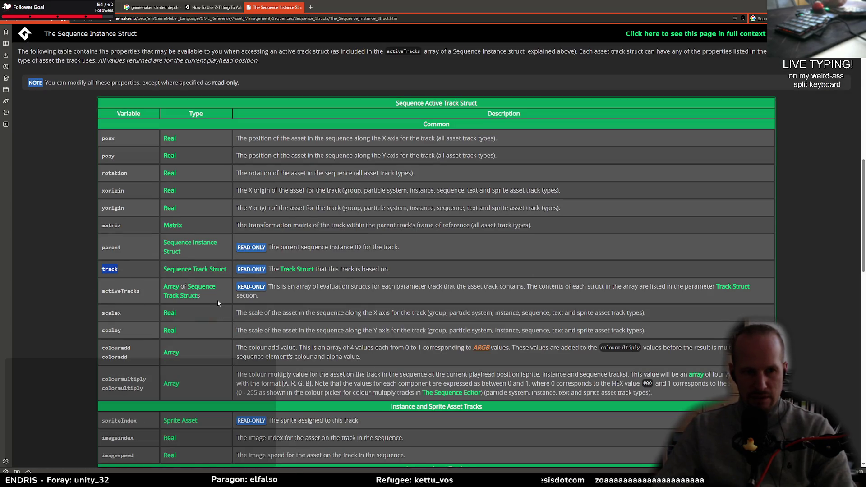
{"action": "double_click", "coordinate": [121, 291]}
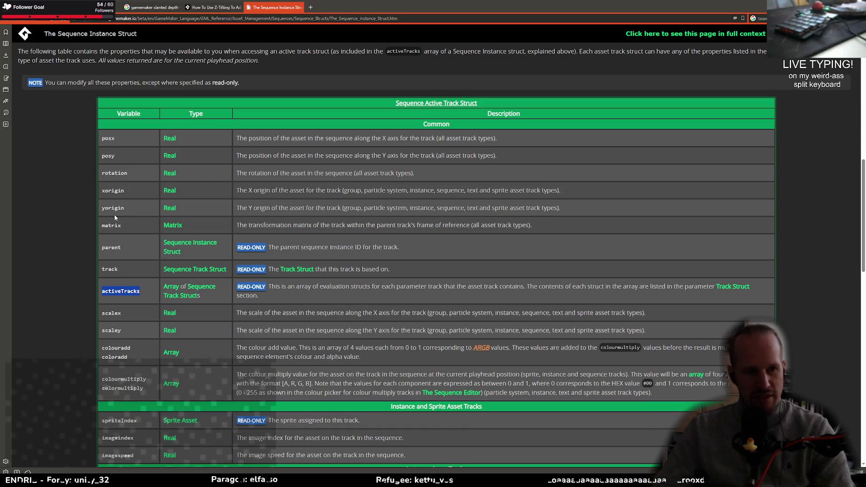
{"action": "middle_click", "coordinate": [197, 270]}
Step: Read the Track Struct manual page and its list of track type constants
{"action": "key", "text": "ctrl+Tab"}
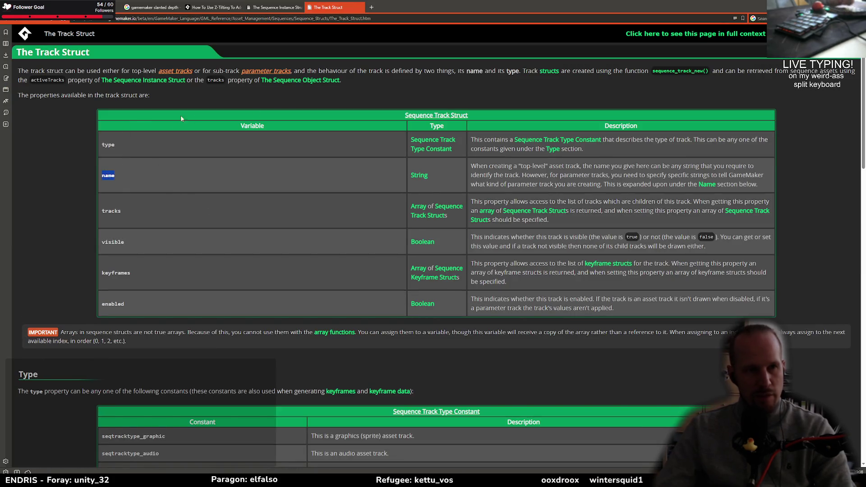
{"action": "left_click", "coordinate": [284, 8]}
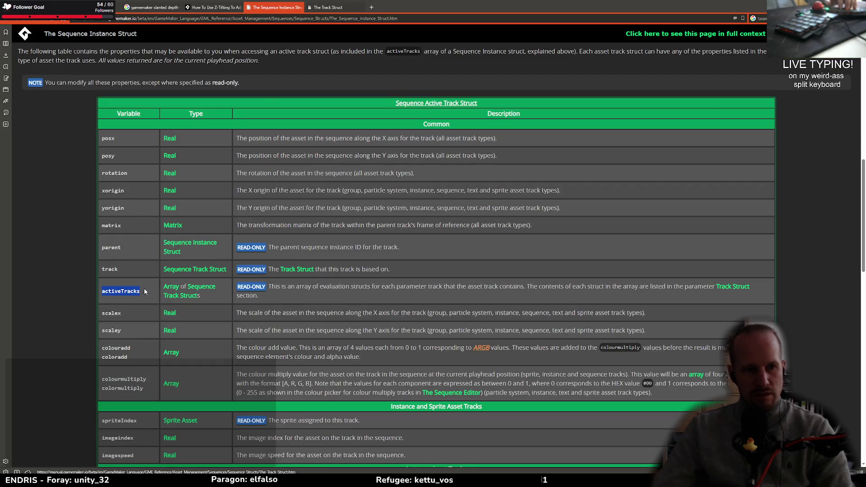
{"action": "double_click", "coordinate": [110, 269]}
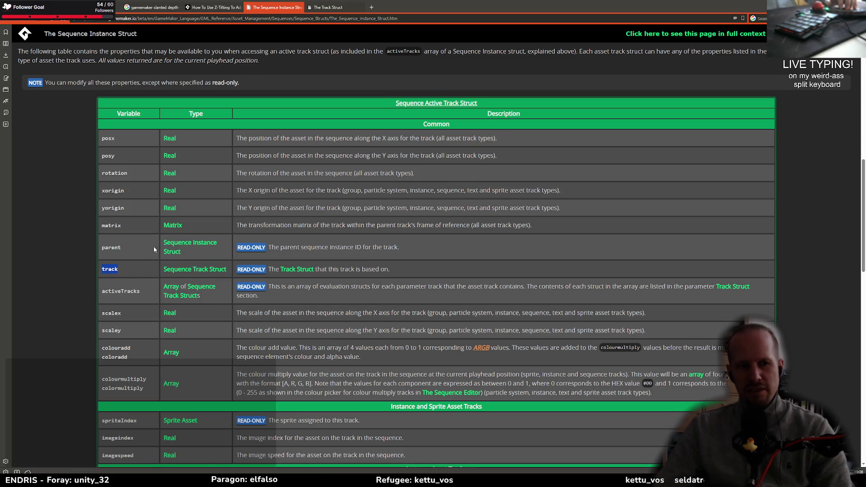
{"action": "key", "text": "ctrl+Tab"}
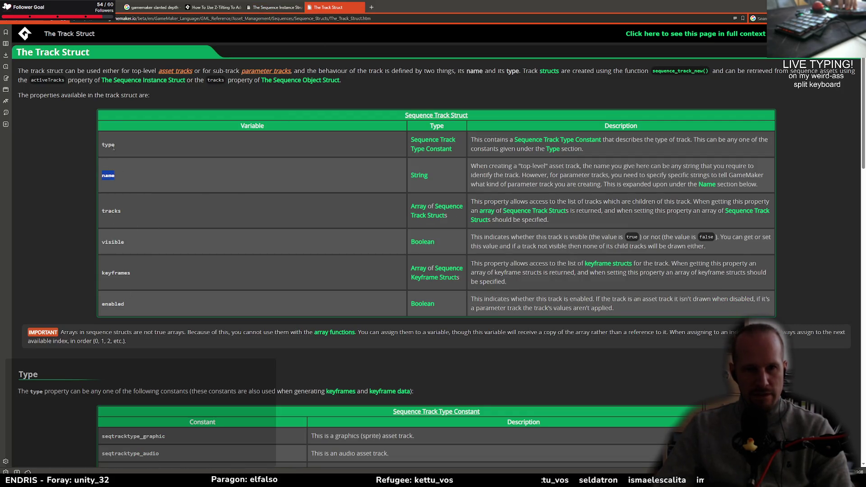
{"action": "middle_click", "coordinate": [427, 155]}
{"action": "left_click", "coordinate": [403, 5]}
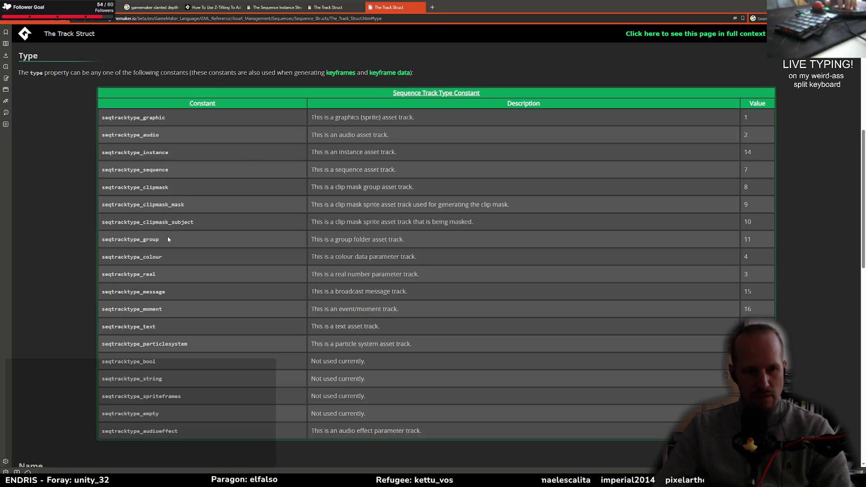
{"action": "left_click", "coordinate": [337, 7]}
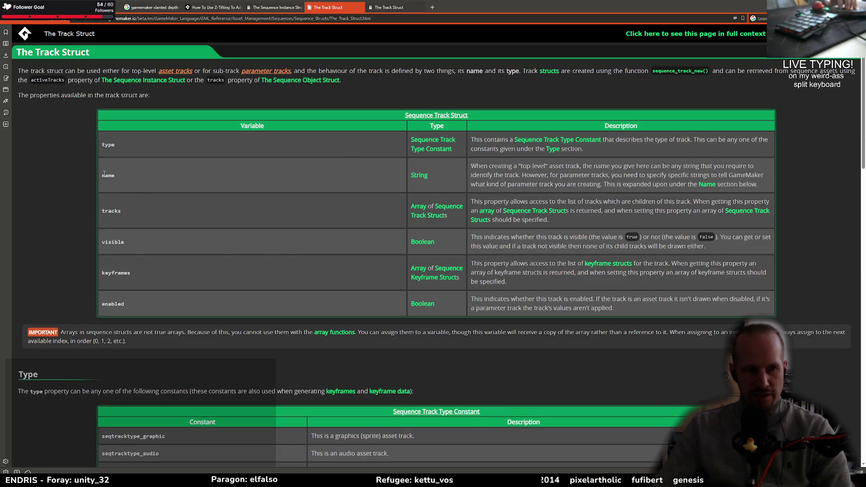
Step: Glance at the script, then return to the Sequence Instance Struct manual page
{"action": "key", "text": "alt+Tab"}
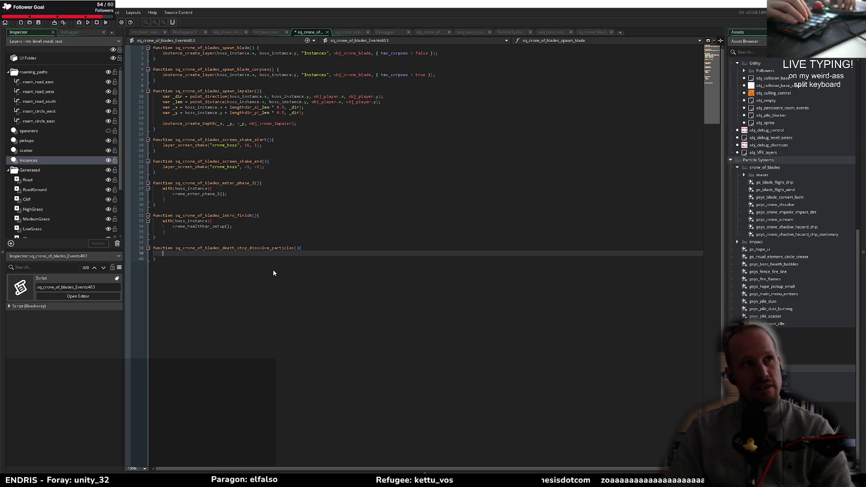
{"action": "key", "text": "alt+Tab"}
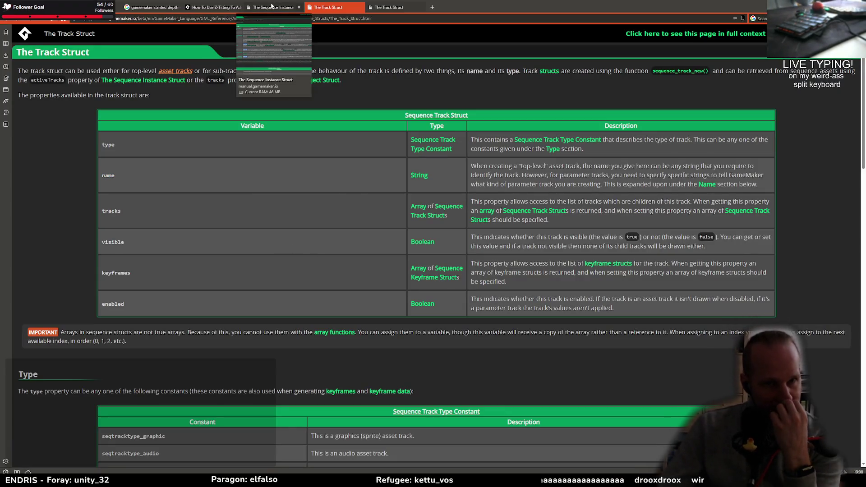
{"action": "left_click", "coordinate": [274, 7]}
{"action": "scroll", "coordinate": [169, 336], "scroll_direction": "down", "scroll_amount": 10}
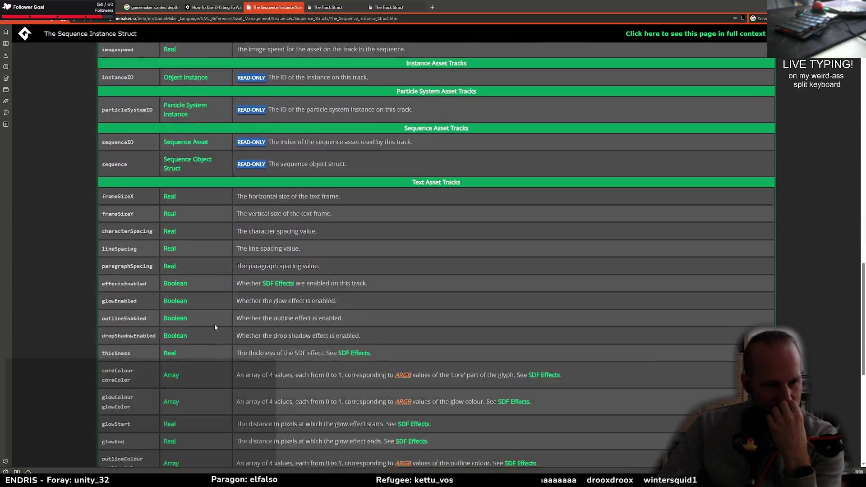
{"action": "key", "text": "Home"}
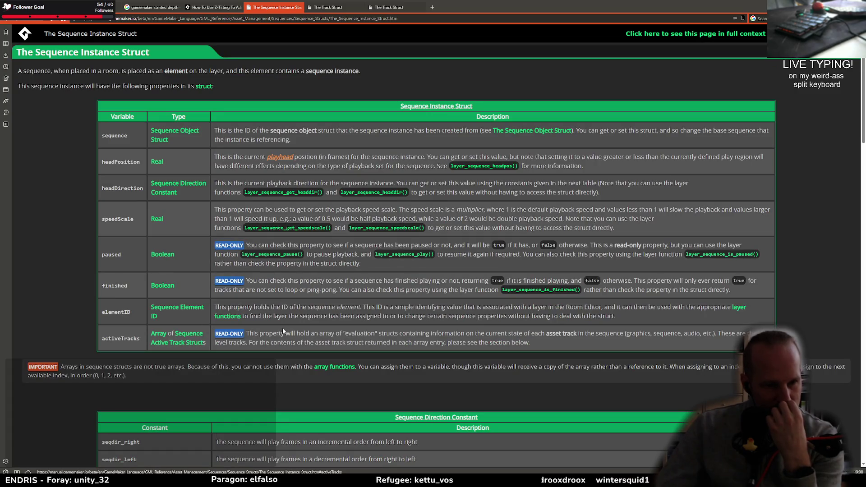
Step: Look up the Array Functions page, revisit the struct pages, and return to the GameMaker code editor
{"action": "middle_click", "coordinate": [336, 371]}
{"action": "left_click", "coordinate": [453, 9]}
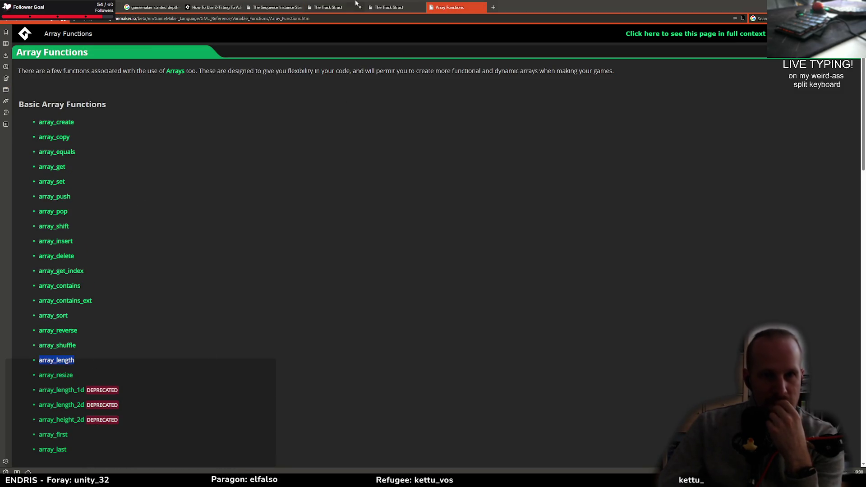
{"action": "key", "text": "ctrl+Tab"}
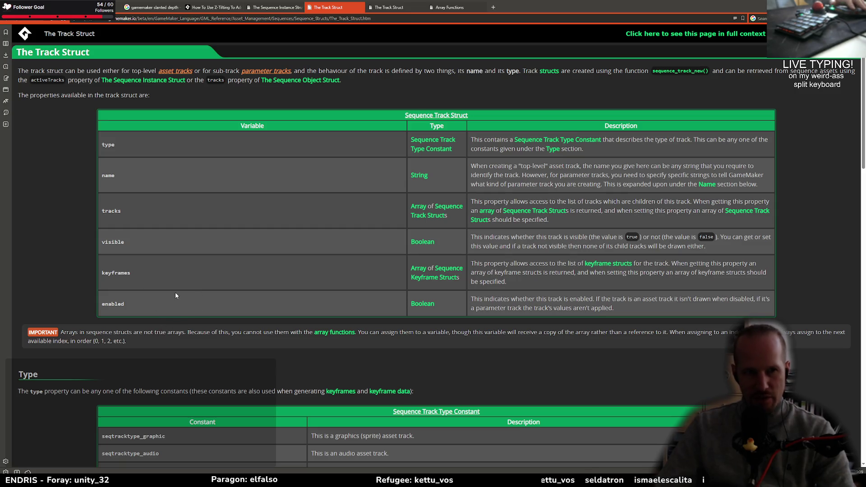
{"action": "left_click", "coordinate": [274, 8]}
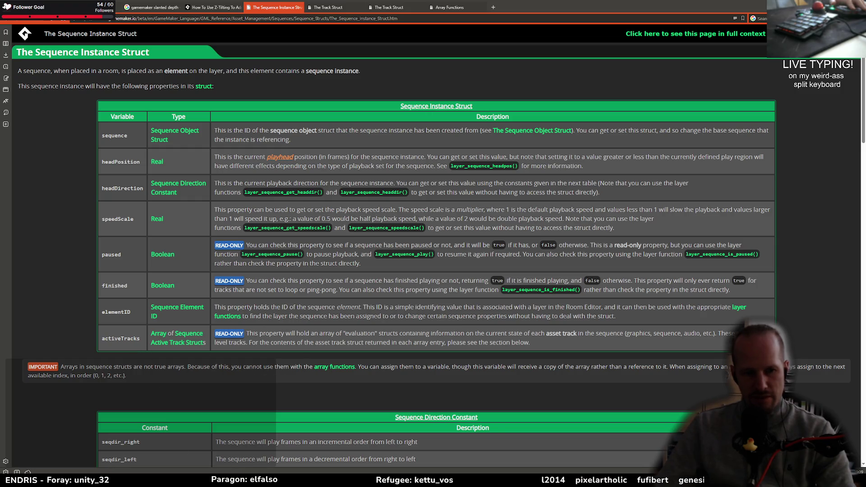
{"action": "key", "text": "alt+Tab"}
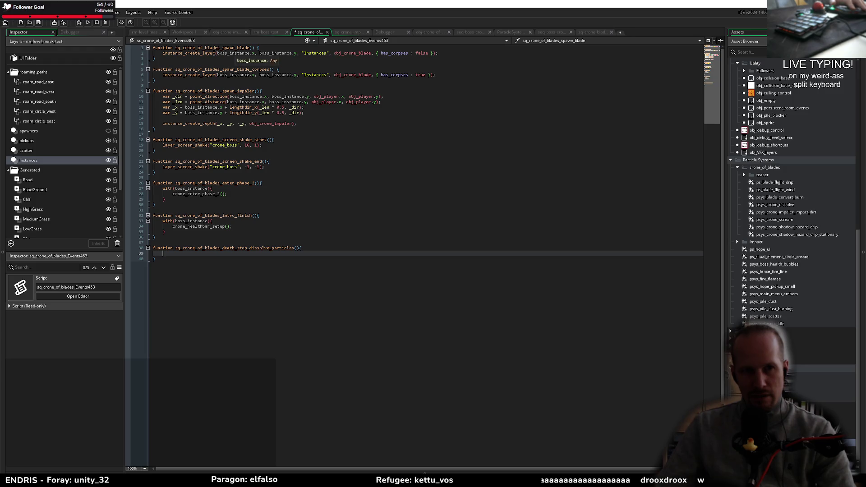
Step: Set a breakpoint on line 2, launch a debug build, and bring up the Steam window
{"action": "left_click", "coordinate": [127, 53]}
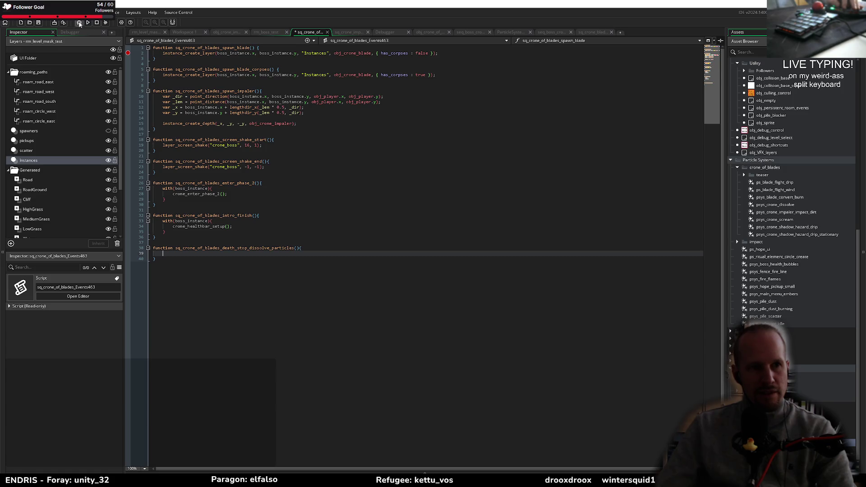
{"action": "left_click", "coordinate": [79, 24]}
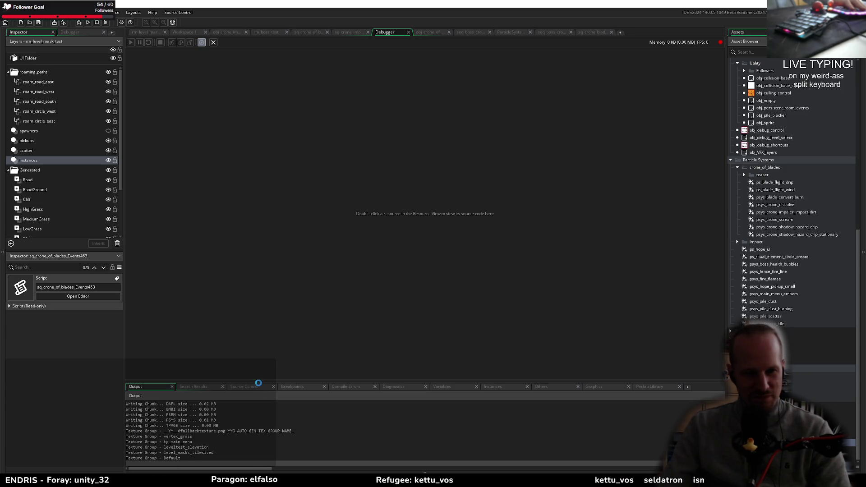
{"action": "mouse_move", "coordinate": [171, 481]}
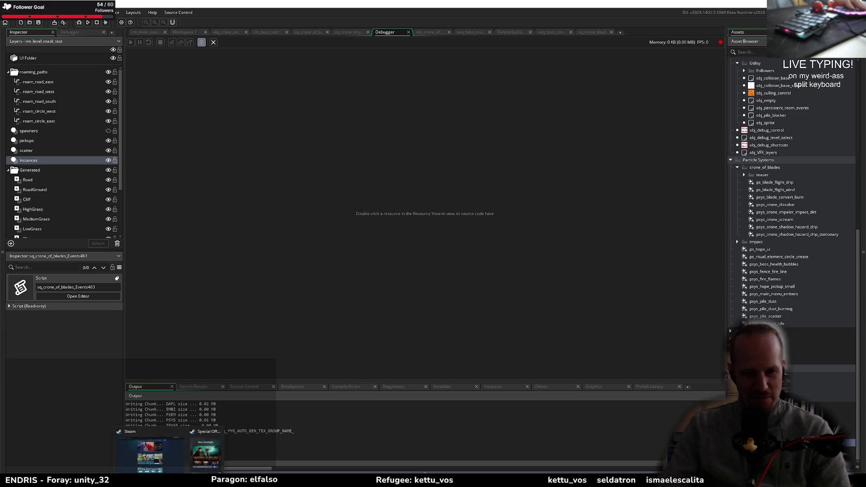
{"action": "left_click", "coordinate": [212, 453]}
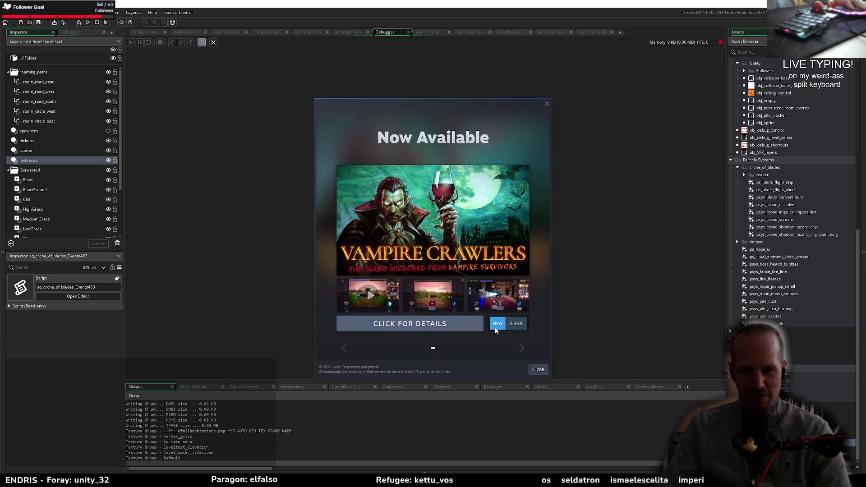
Step: Dismiss the Steam popup, choose PLAY, and move the player until the line 2 breakpoint hits
{"action": "left_click", "coordinate": [538, 369]}
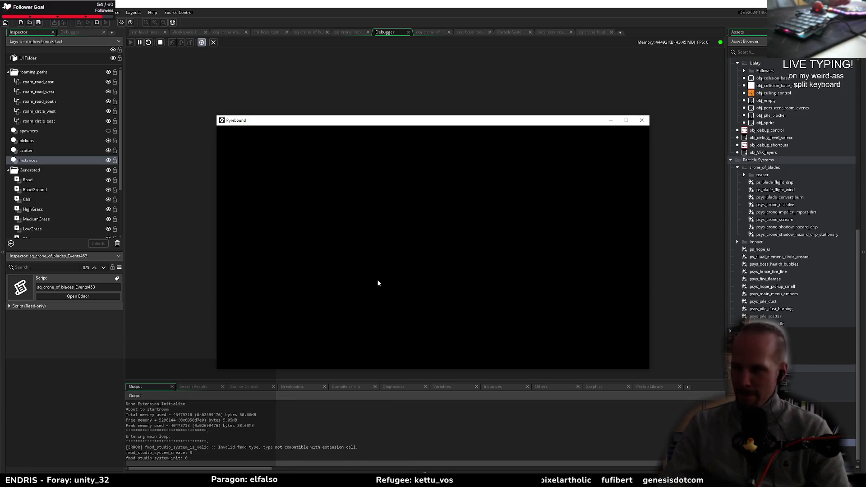
{"action": "left_click", "coordinate": [429, 302]}
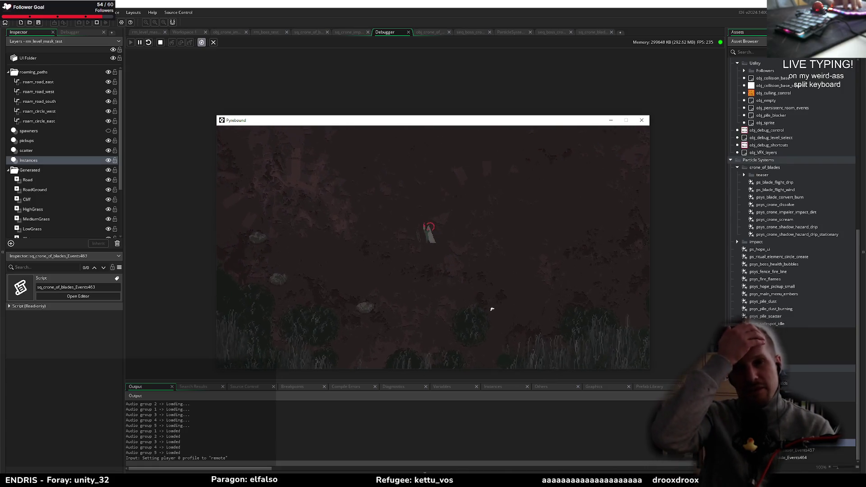
{"action": "key", "text": "s"}
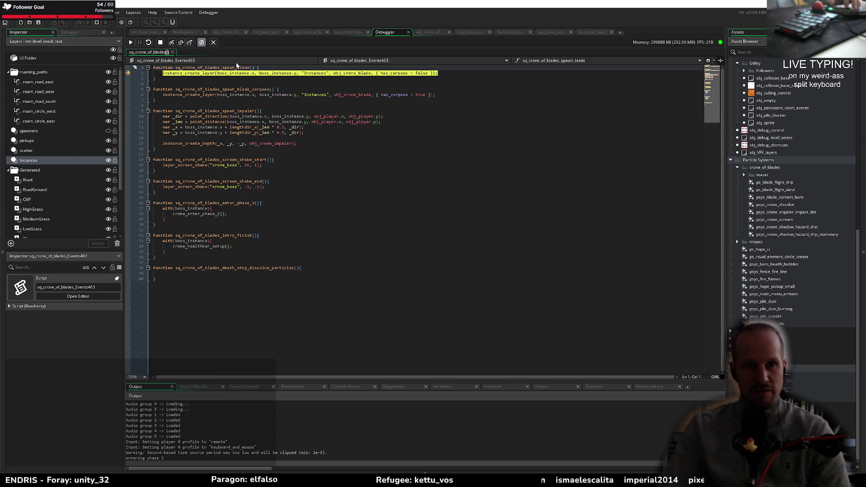
Step: Enlarge the debugger panel and inspect Self's boss_instance, elementID and sequence values
{"action": "left_click_drag", "start_coordinate": [446, 380], "coordinate": [455, 212]}
{"action": "left_click", "coordinate": [455, 211]}
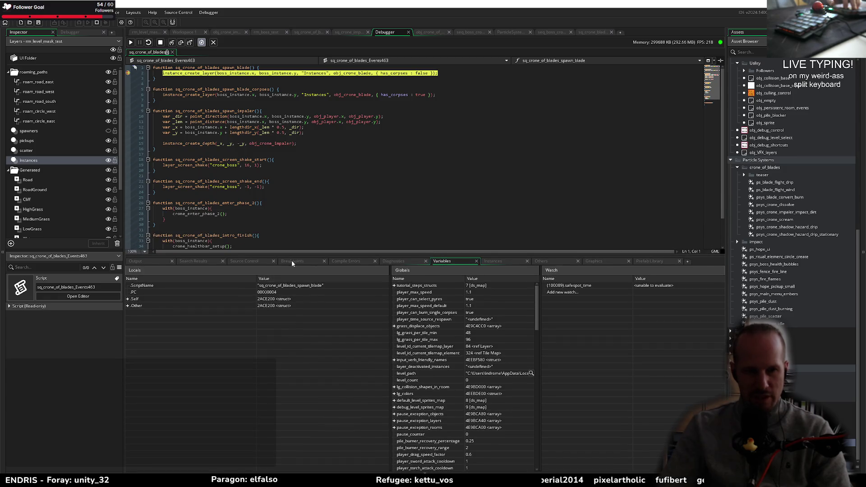
{"action": "left_click", "coordinate": [128, 299]}
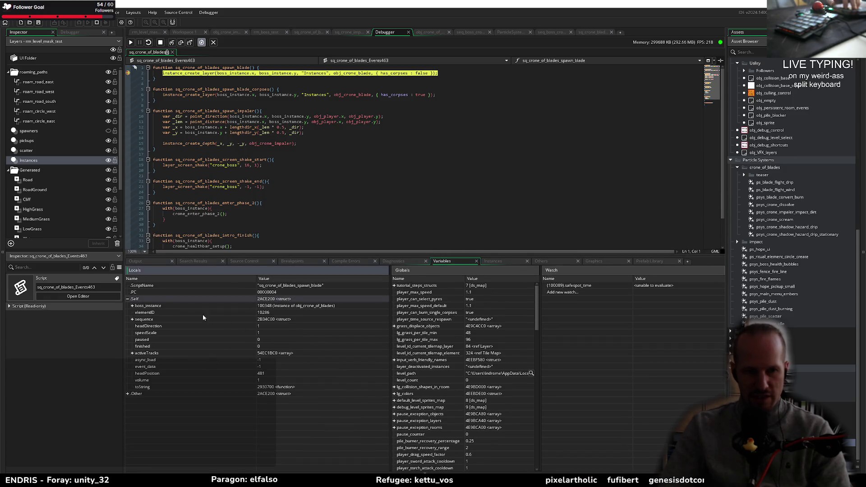
{"action": "left_click", "coordinate": [146, 306]}
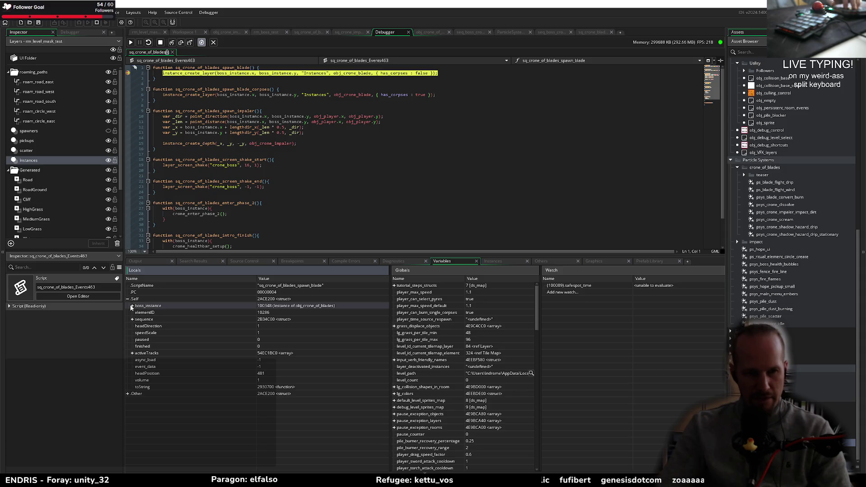
{"action": "left_click", "coordinate": [144, 313]}
{"action": "left_click", "coordinate": [145, 320]}
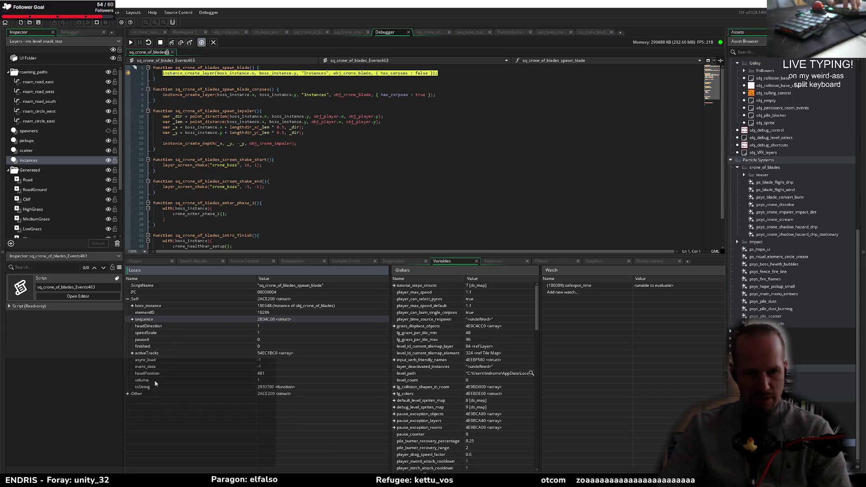
Step: Expand activeTracks [0] and its track struct to view the track's name
{"action": "left_click", "coordinate": [131, 353]}
{"action": "left_click", "coordinate": [137, 359]}
{"action": "scroll", "coordinate": [207, 358], "scroll_direction": "down", "scroll_amount": 3}
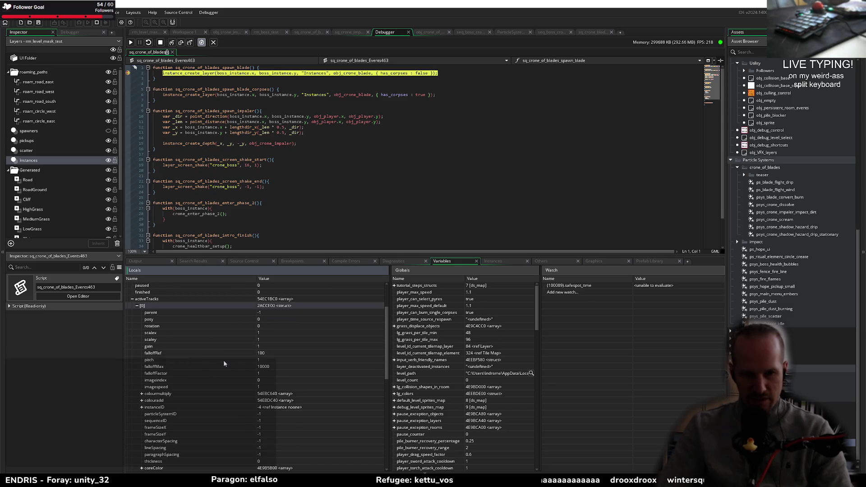
{"action": "scroll", "coordinate": [163, 347], "scroll_direction": "down", "scroll_amount": 2}
{"action": "scroll", "coordinate": [161, 316], "scroll_direction": "up", "scroll_amount": 2}
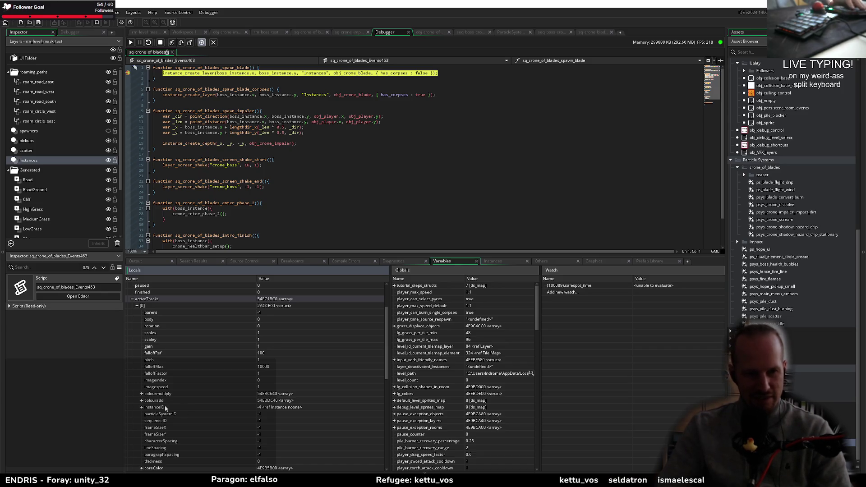
{"action": "scroll", "coordinate": [145, 419], "scroll_direction": "down", "scroll_amount": 3}
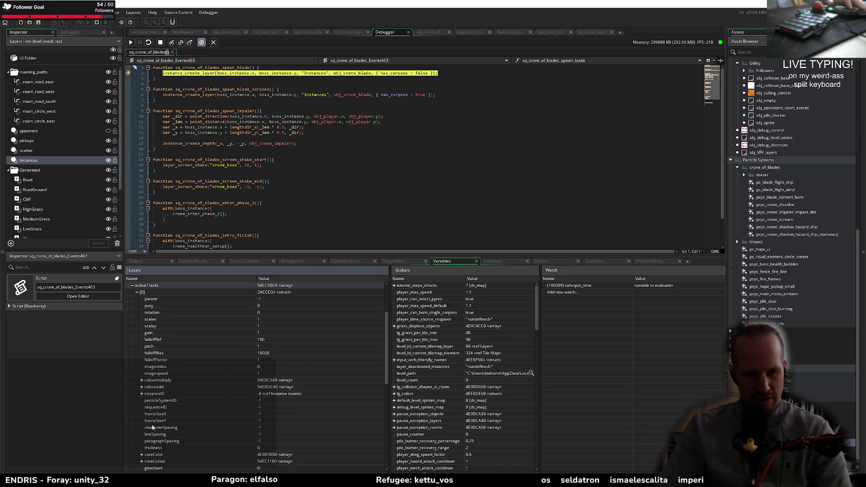
{"action": "scroll", "coordinate": [146, 419], "scroll_direction": "down", "scroll_amount": 3}
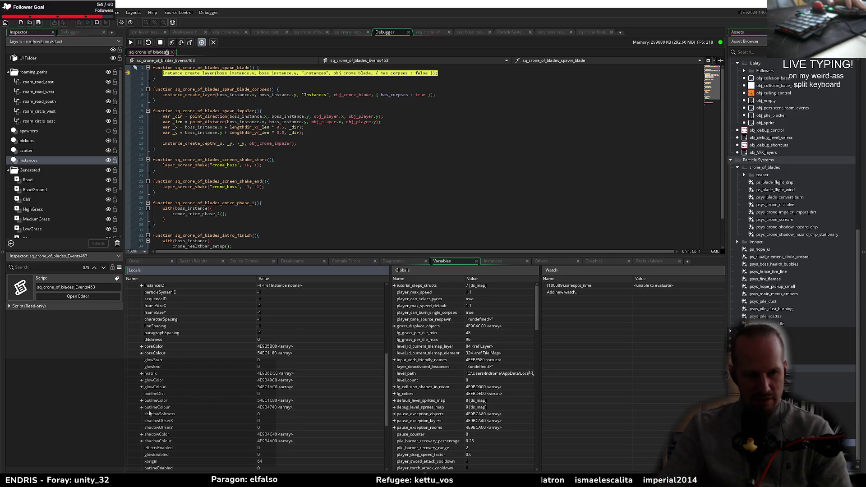
{"action": "scroll", "coordinate": [149, 424], "scroll_direction": "down", "scroll_amount": 5}
{"action": "left_click", "coordinate": [141, 393]}
{"action": "left_click", "coordinate": [192, 401]}
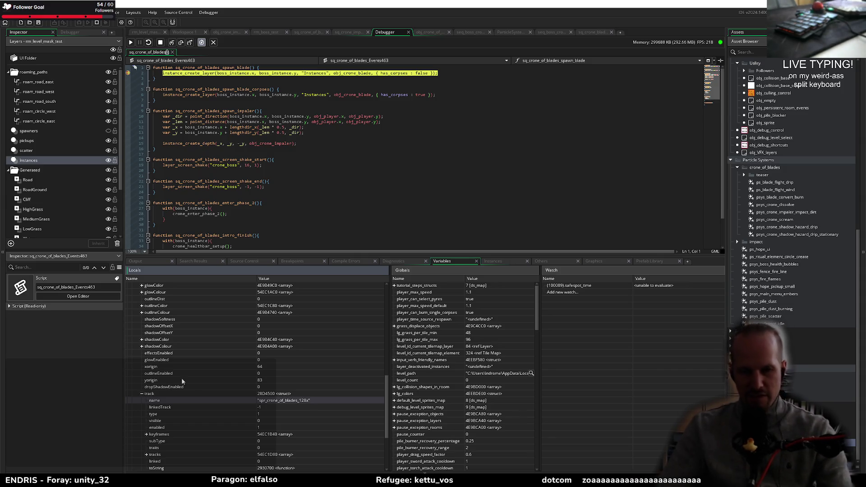
Step: Inspect the track's sub-tracks list, checking the first two sub-tracks, then collapse it
{"action": "scroll", "coordinate": [182, 377], "scroll_direction": "down", "scroll_amount": 3}
{"action": "scroll", "coordinate": [787, 292], "scroll_direction": "up", "scroll_amount": 3}
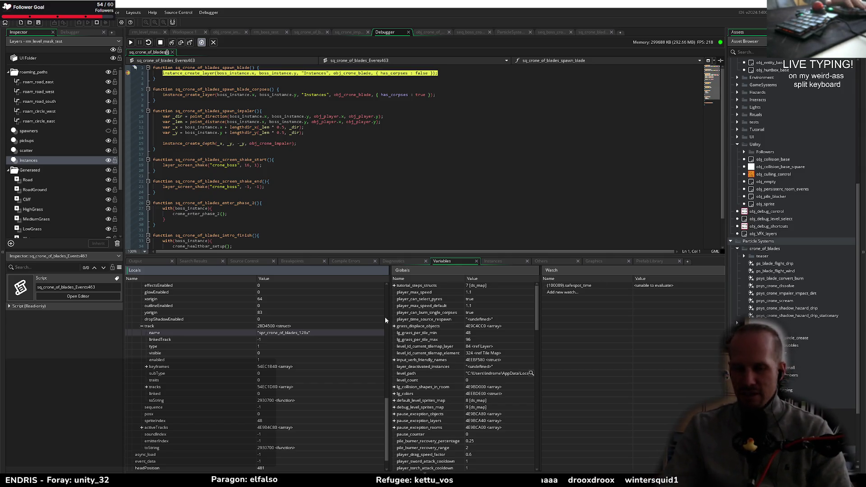
{"action": "scroll", "coordinate": [182, 366], "scroll_direction": "up", "scroll_amount": 2}
{"action": "scroll", "coordinate": [168, 412], "scroll_direction": "down", "scroll_amount": 2}
{"action": "left_click", "coordinate": [147, 387]}
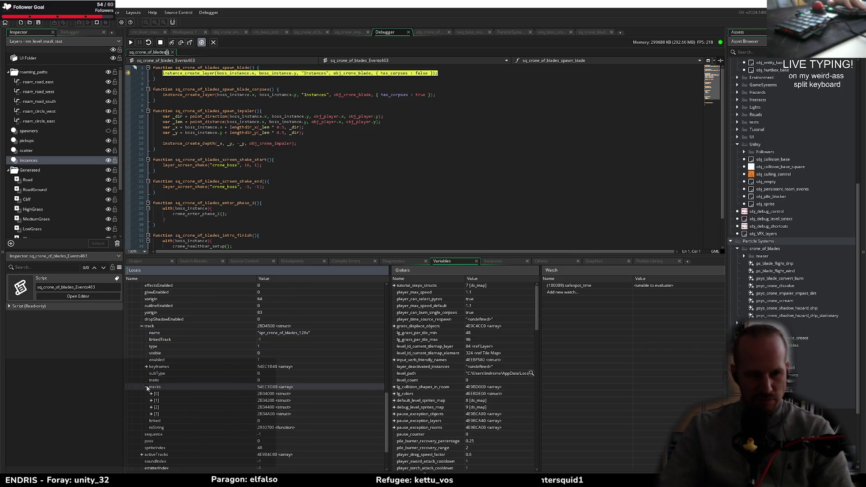
{"action": "left_click", "coordinate": [151, 394]}
{"action": "left_click", "coordinate": [151, 394]}
{"action": "left_click", "coordinate": [151, 401]}
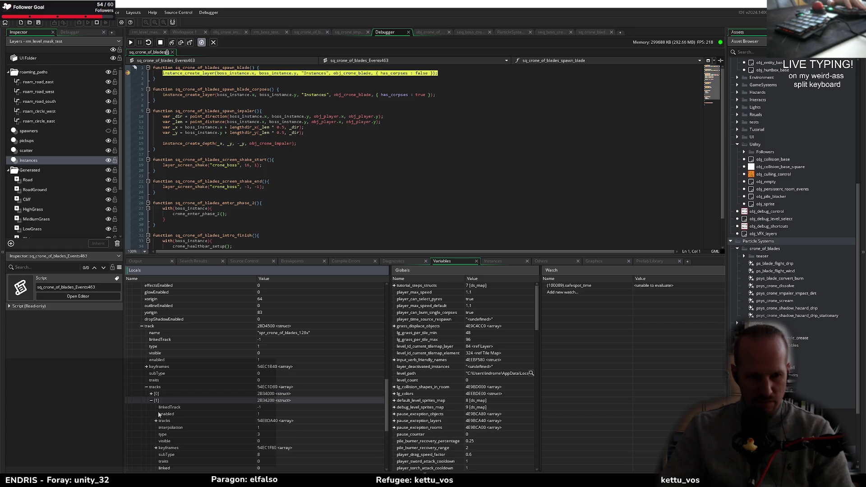
{"action": "scroll", "coordinate": [158, 424], "scroll_direction": "down", "scroll_amount": 3}
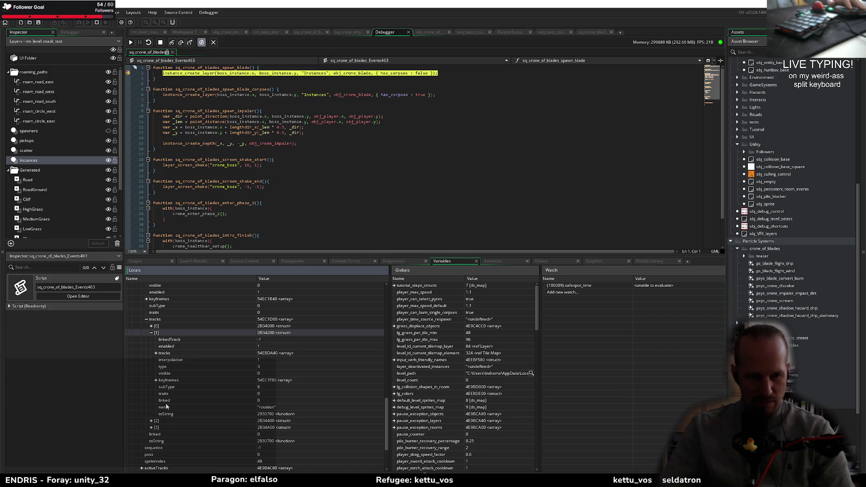
{"action": "left_click", "coordinate": [151, 333]}
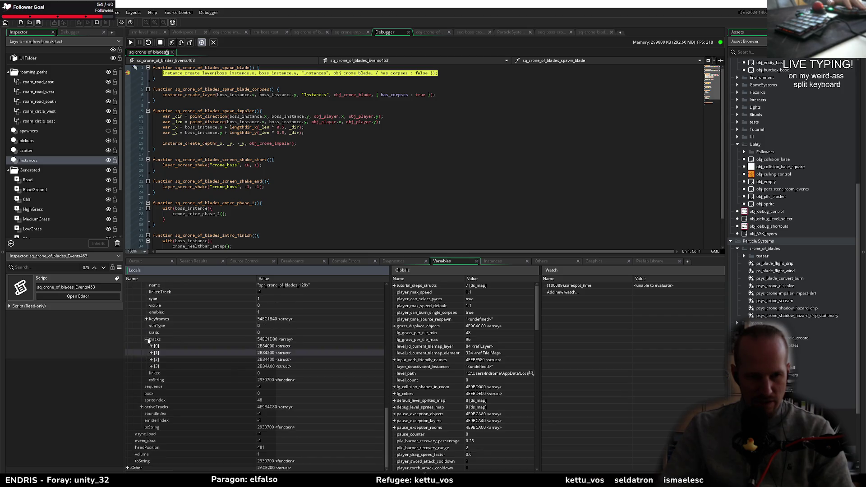
{"action": "left_click", "coordinate": [147, 339]}
Step: Check the nested activeTracks entry, collapse all expanded entries, and stop the debug session
{"action": "left_click", "coordinate": [151, 408]}
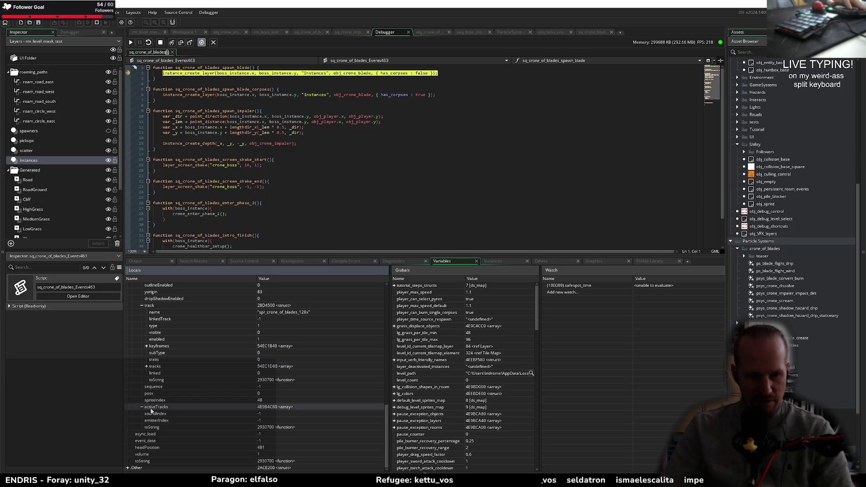
{"action": "scroll", "coordinate": [200, 408], "scroll_direction": "up", "scroll_amount": 2}
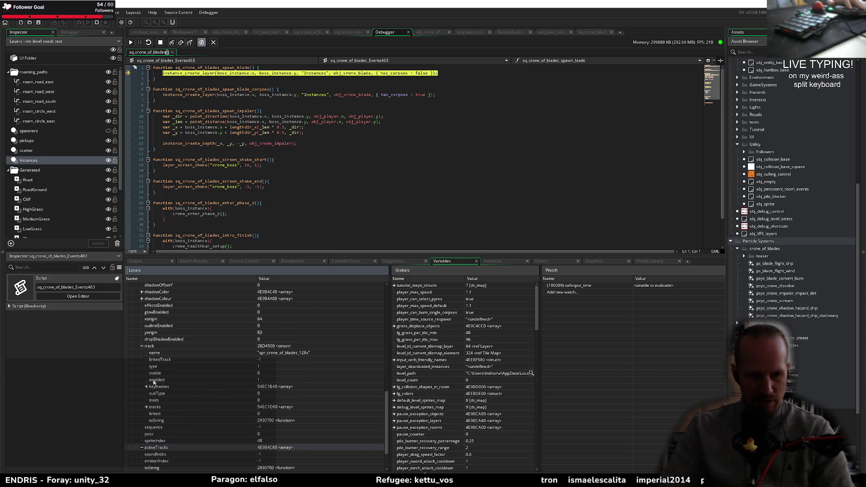
{"action": "left_click", "coordinate": [142, 346]}
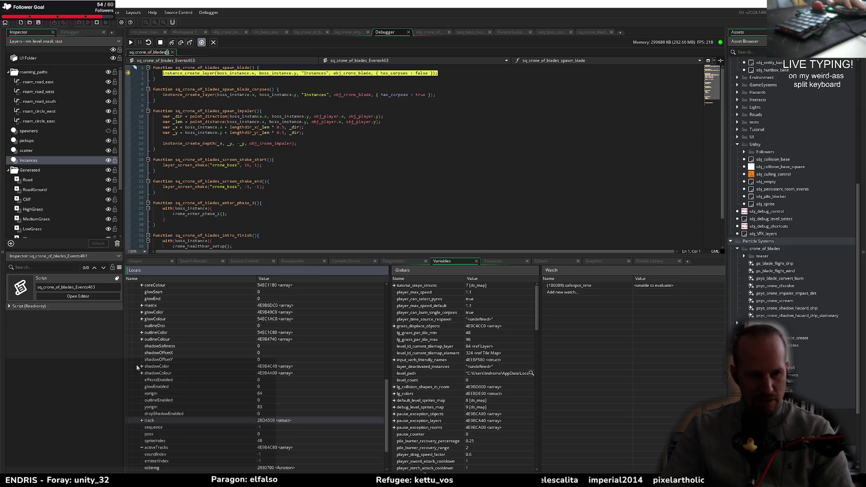
{"action": "scroll", "coordinate": [138, 372], "scroll_direction": "up", "scroll_amount": 10}
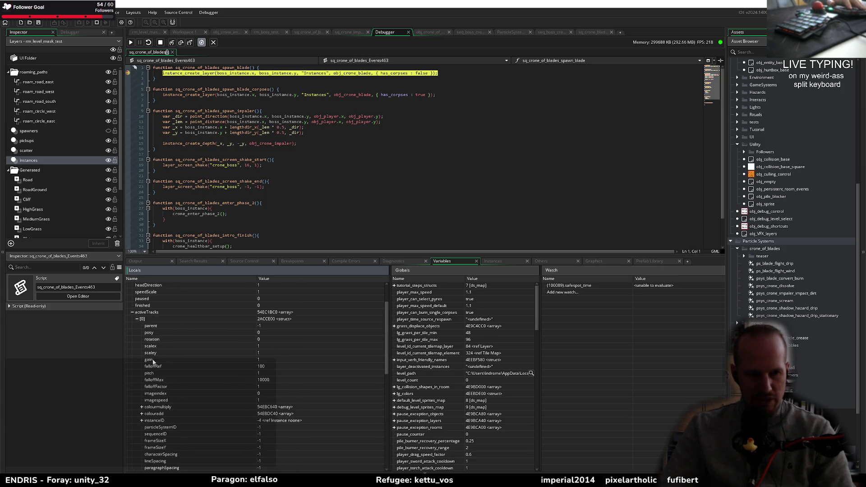
{"action": "left_click", "coordinate": [138, 359]}
{"action": "left_click", "coordinate": [132, 353]}
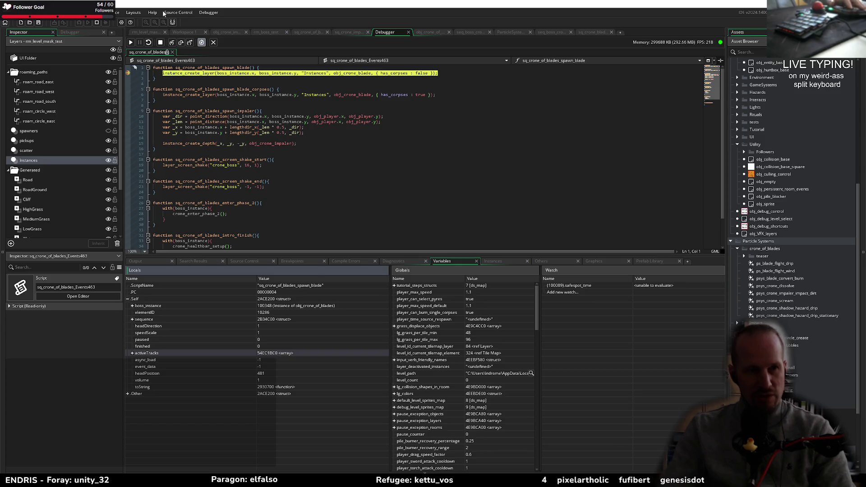
{"action": "left_click", "coordinate": [96, 22]}
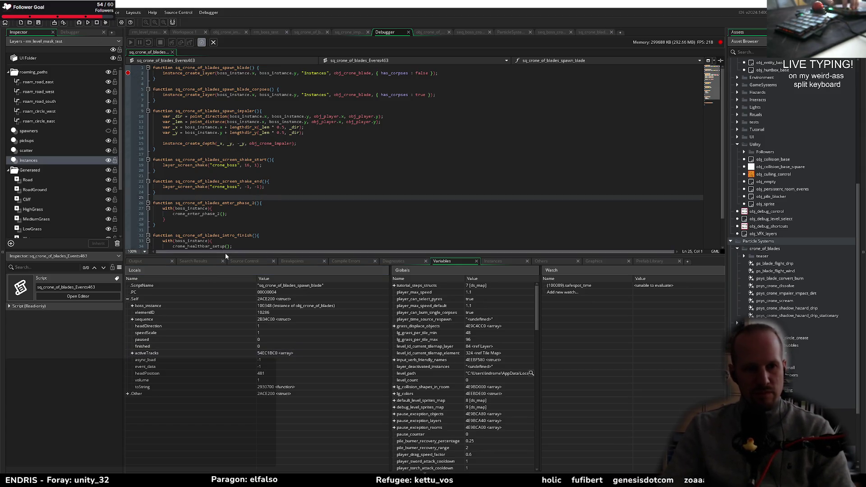
{"action": "left_click", "coordinate": [226, 253]}
Step: In the empty death function, store array_length(activeTracks) in a _len variable
{"action": "left_click", "coordinate": [209, 274]}
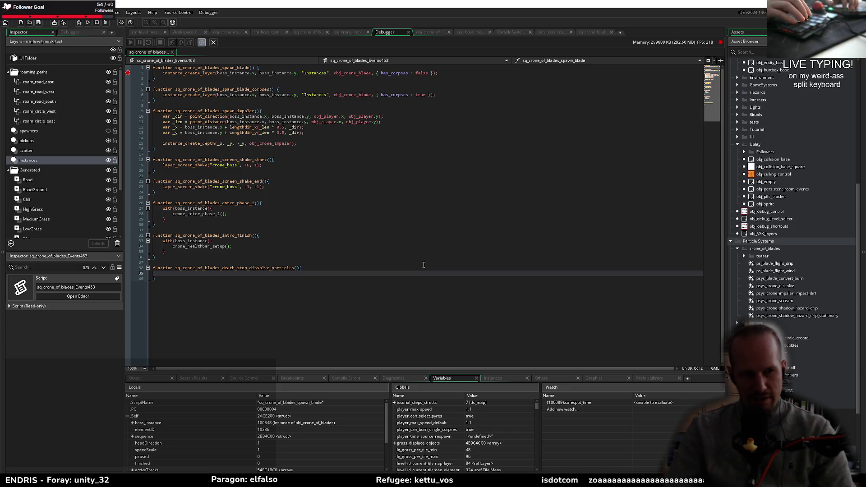
{"action": "type", "text": "var _len "}
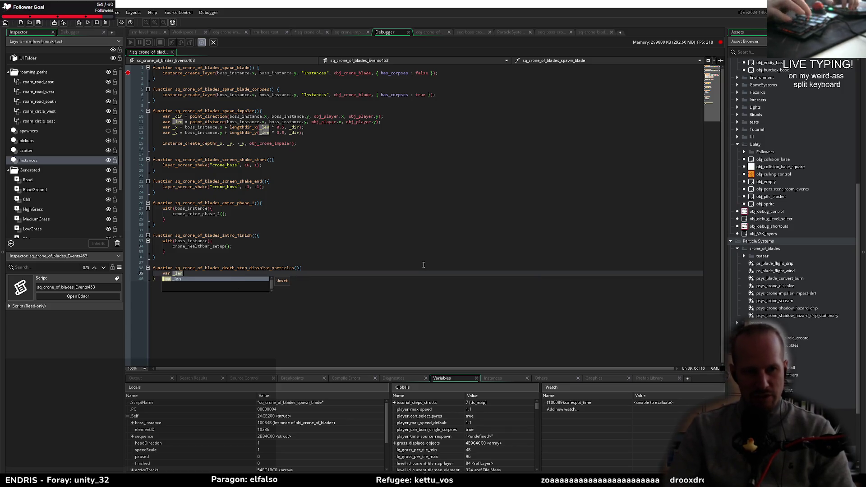
{"action": "type", "text": "= array_le"}
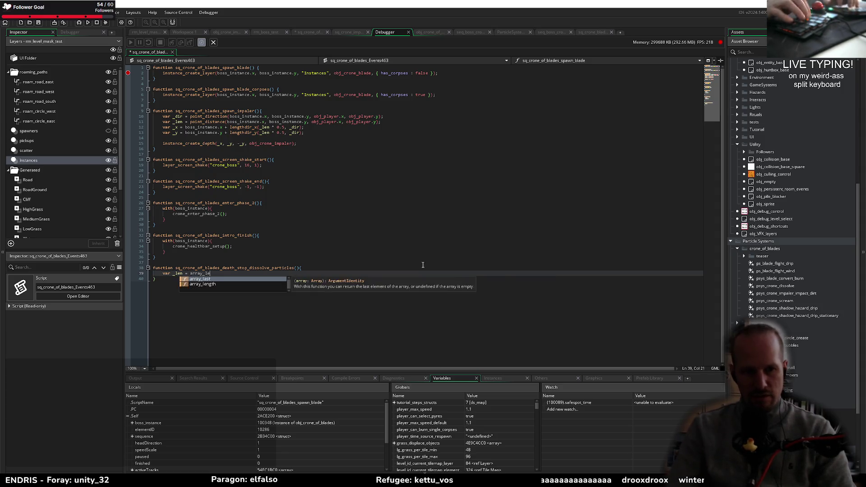
{"action": "type", "text": "ngth(active"}
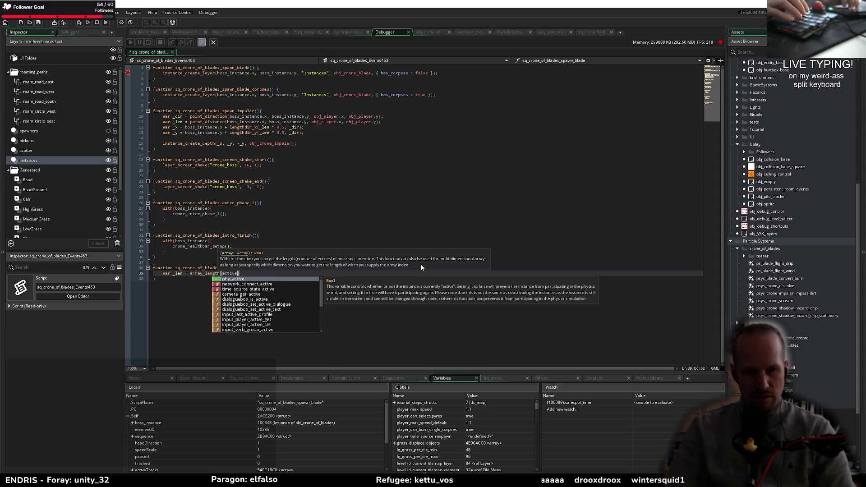
{"action": "scroll", "coordinate": [194, 430], "scroll_direction": "down", "scroll_amount": 2}
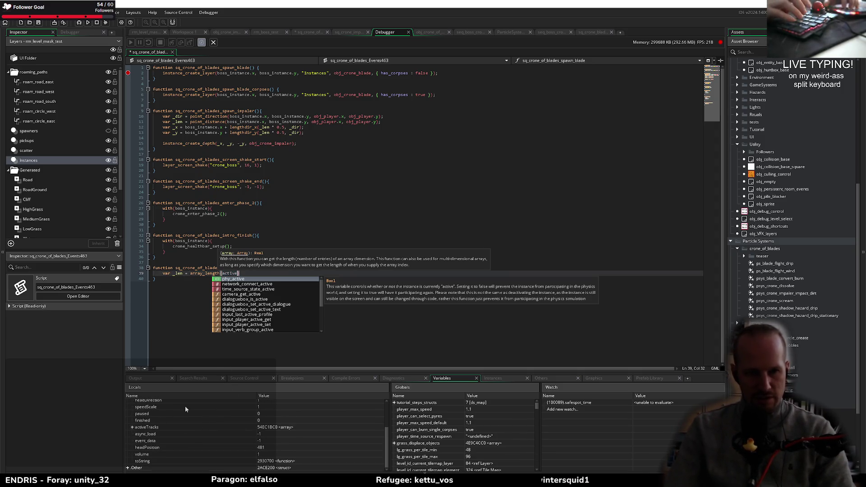
{"action": "type", "text": "Tracks);"}
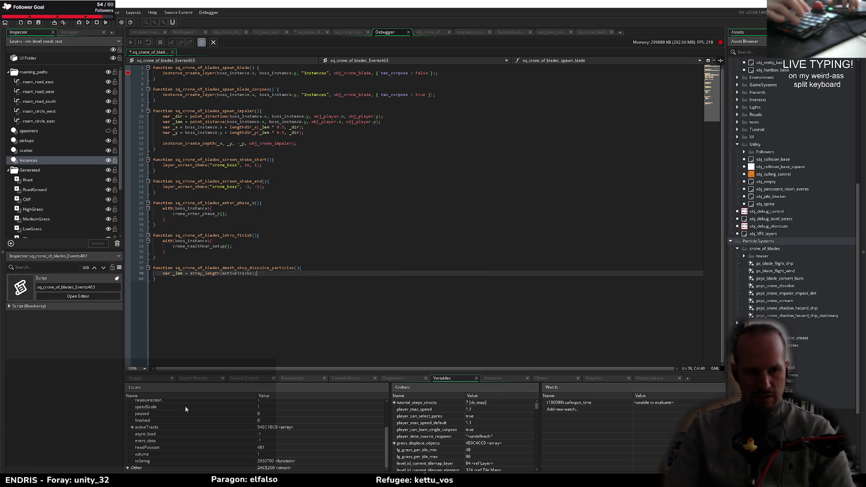
{"action": "key", "text": "Return"}
{"action": "key", "text": "Return"}
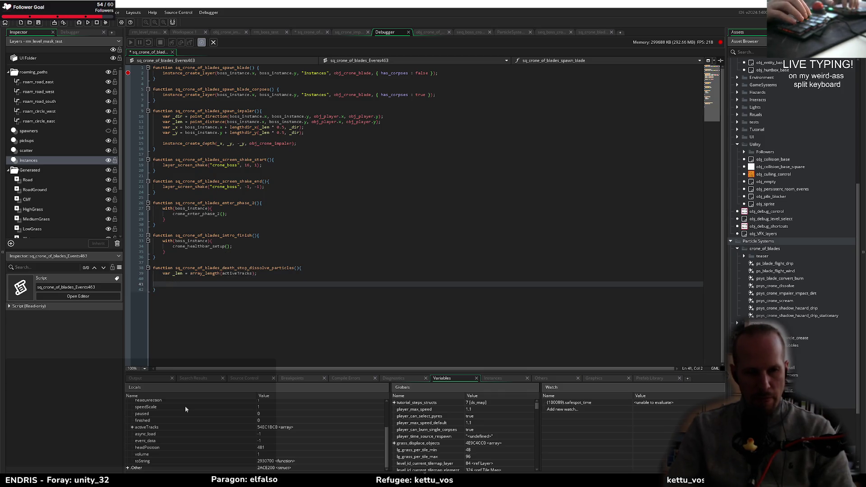
Step: Add a var _t = 0 counter and open a repeat(_len){ loop block
{"action": "type", "text": "repeat(_len)"}
{"action": "key", "text": "Home"}
{"action": "key", "text": "Return"}
{"action": "key", "text": "Up"}
{"action": "type", "text": "var _t"}
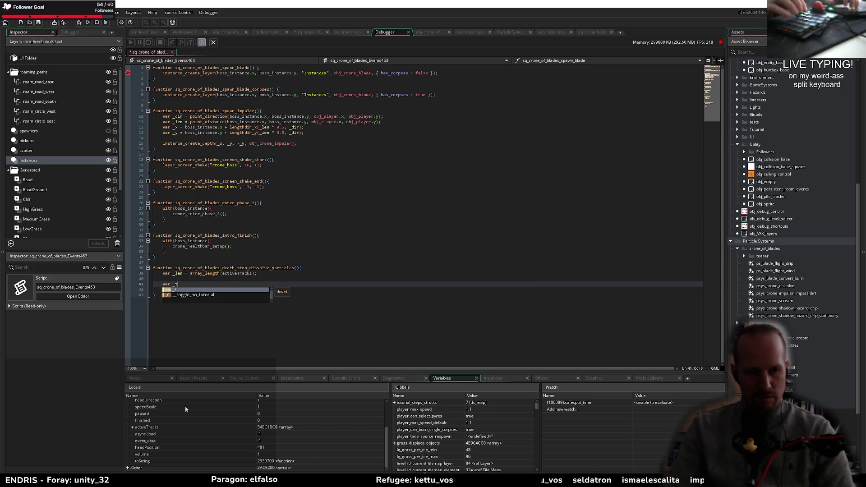
{"action": "type", "text": " = 0;"}
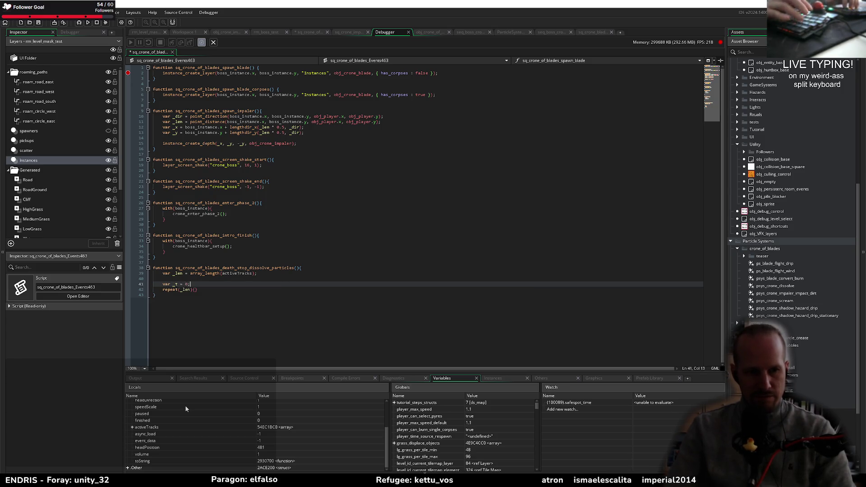
{"action": "key", "text": "Down"}
{"action": "key", "text": "End"}
{"action": "type", "text": "{"}
{"action": "key", "text": "Return"}
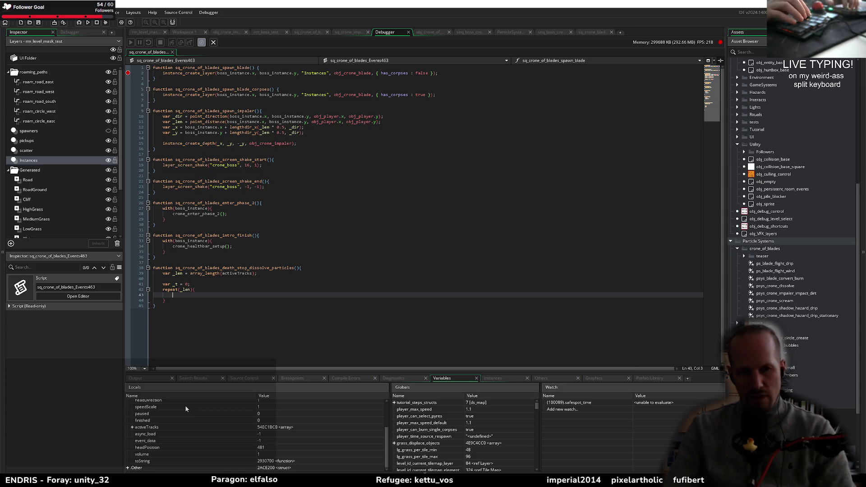
Step: Inside the loop, set var _track = activeTracks[_t++]; and begin if(_track.track.name
{"action": "type", "text": "var _track "}
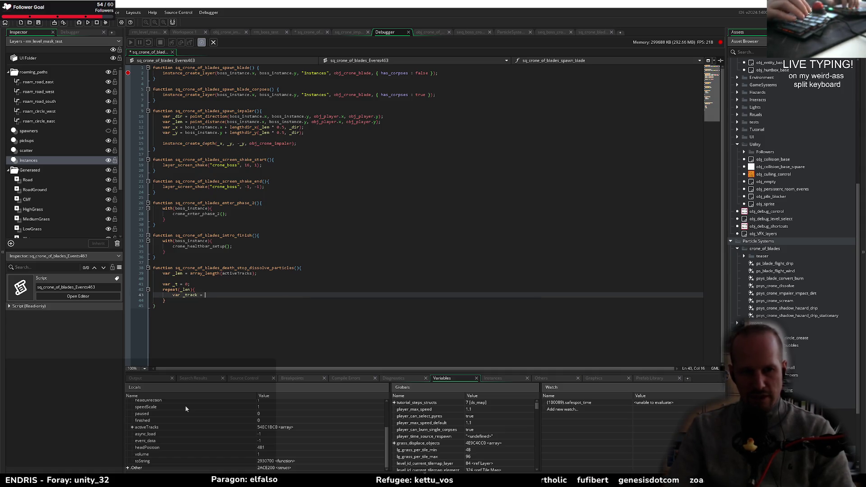
{"action": "type", "text": "= activeTrac"}
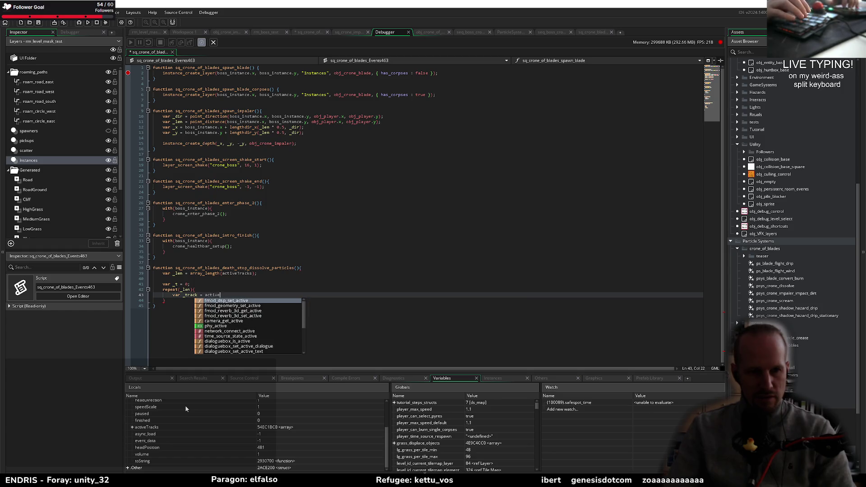
{"action": "type", "text": "ks["}
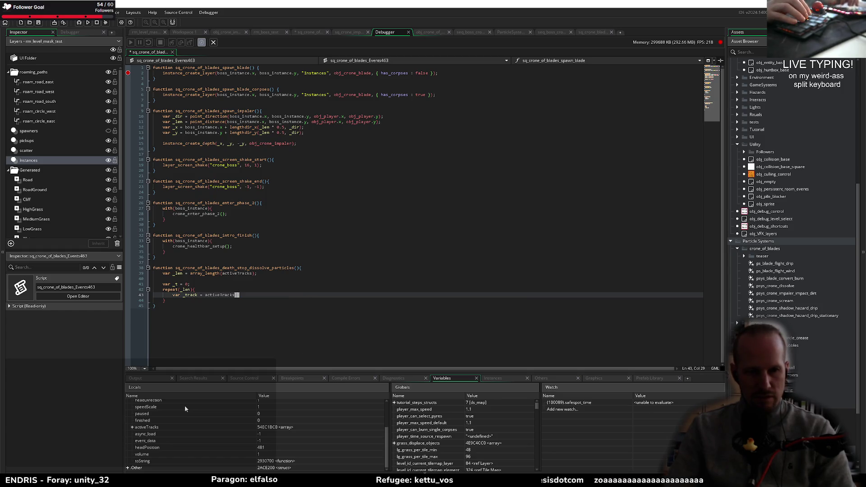
{"action": "key", "text": "Return"}
{"action": "type", "text": "t"}
{"action": "key", "text": "Escape"}
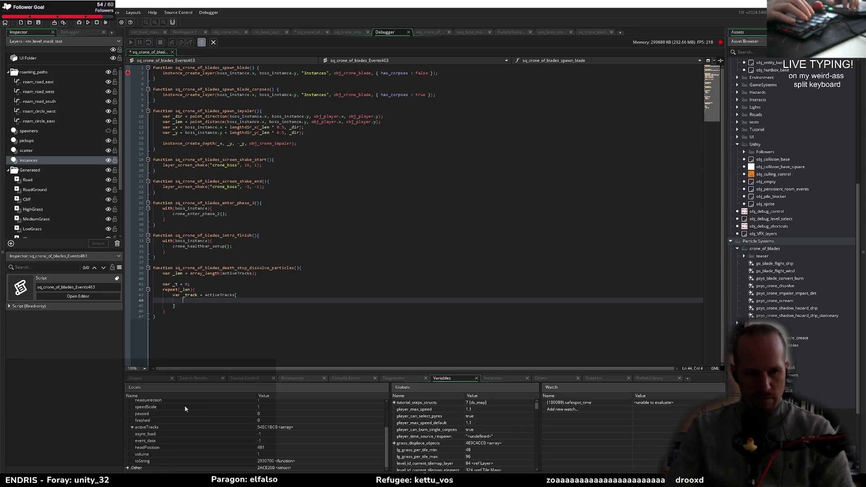
{"action": "key", "text": "BackSpace"}
{"action": "key", "text": "BackSpace"}
{"action": "key", "text": "BackSpace"}
{"action": "type", "text": "racks[_t++"}
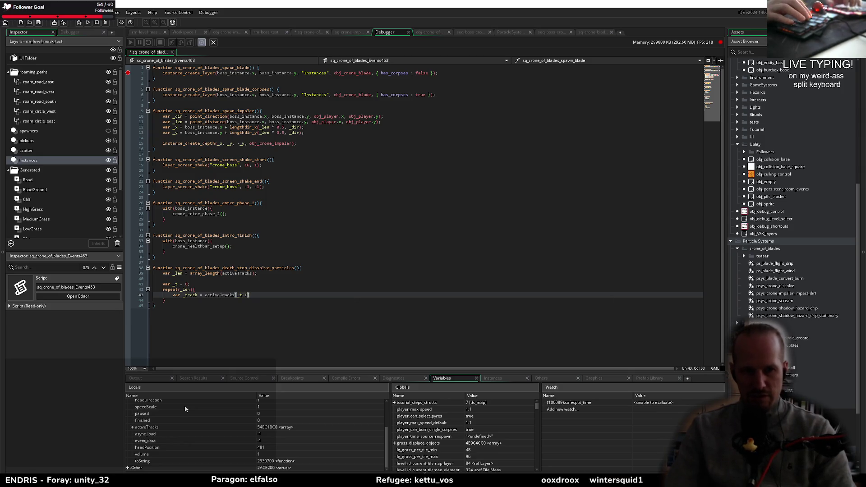
{"action": "type", "text": "];"}
{"action": "key", "text": "Return"}
{"action": "key", "text": "Return"}
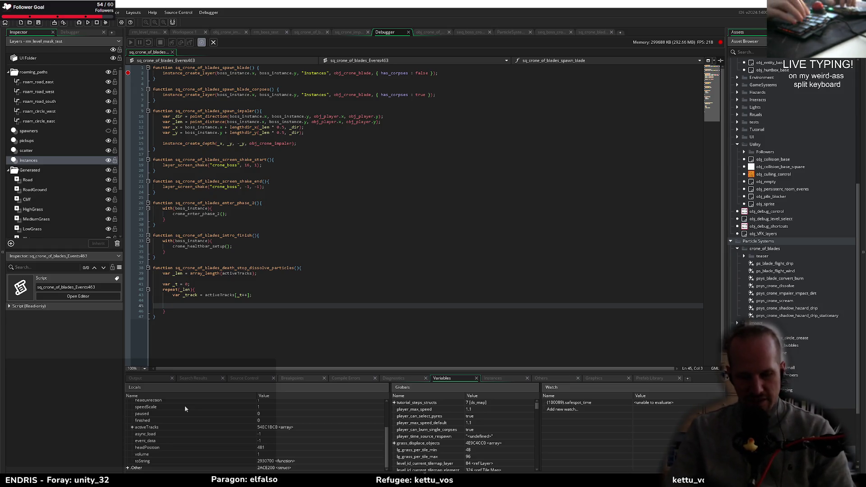
{"action": "type", "text": "if("}
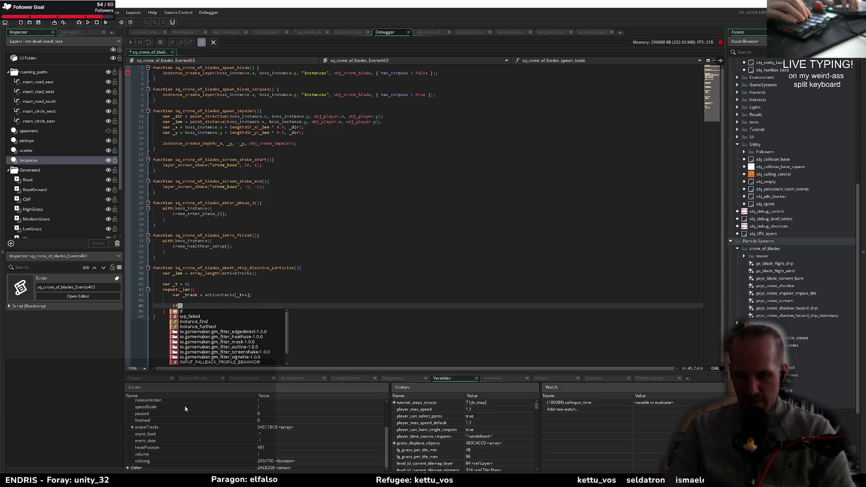
{"action": "type", "text": "_track.track.name"}
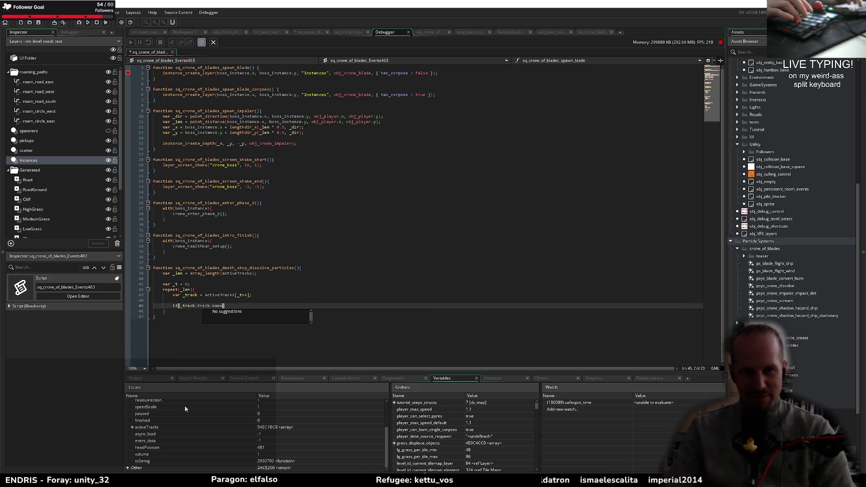
Step: Check the Track Struct page in the GameMaker manual, then return to the code
{"action": "key", "text": "alt+Tab"}
{"action": "left_click", "coordinate": [174, 339]}
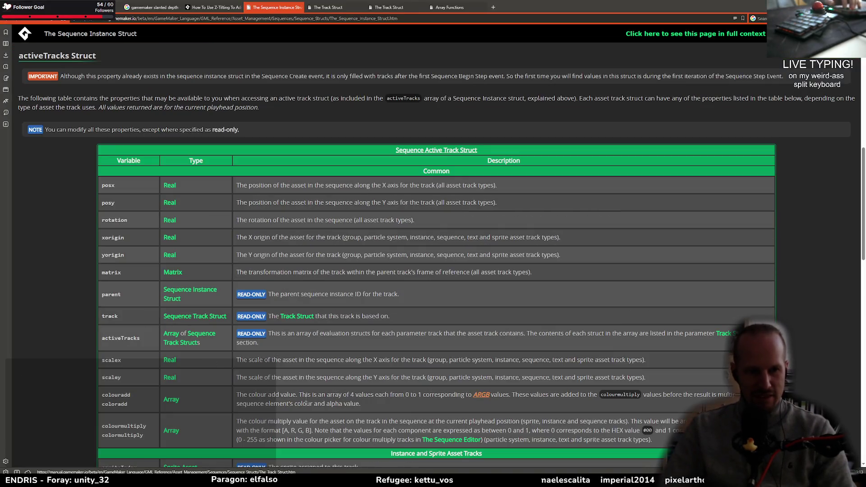
{"action": "left_click", "coordinate": [194, 315]}
{"action": "key", "text": "alt+Tab"}
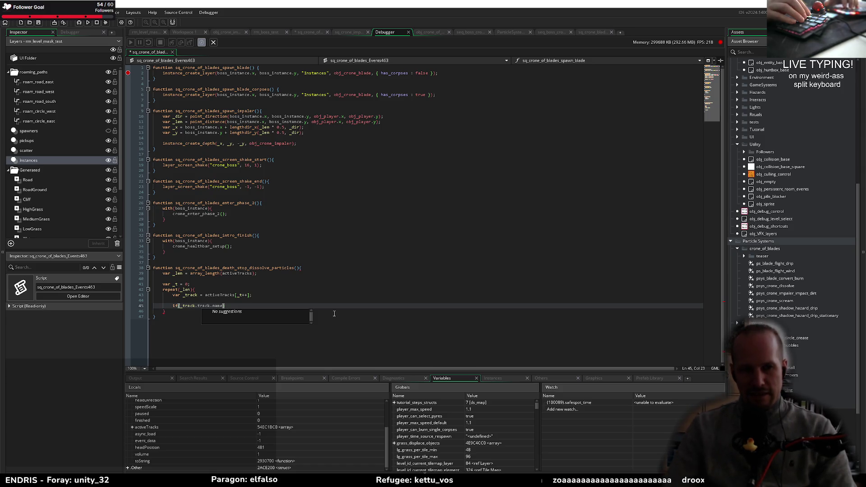
Step: Start a string function before _track.track.name, checking string_char_at's description
{"action": "key", "text": "ctrl+Left"}
{"action": "key", "text": "ctrl+Left"}
{"action": "key", "text": "ctrl+Left"}
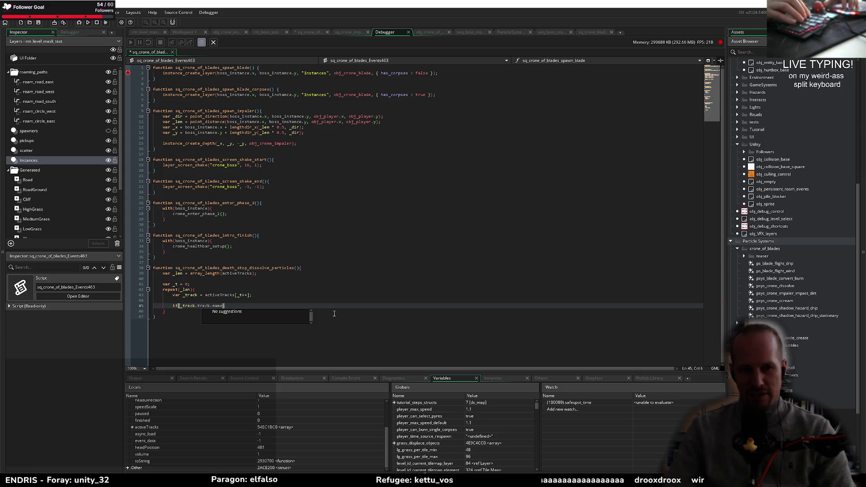
{"action": "key", "text": "ctrl+shift+Right"}
{"action": "key", "text": "ctrl+shift+Right"}
{"action": "key", "text": "ctrl+shift+Right"}
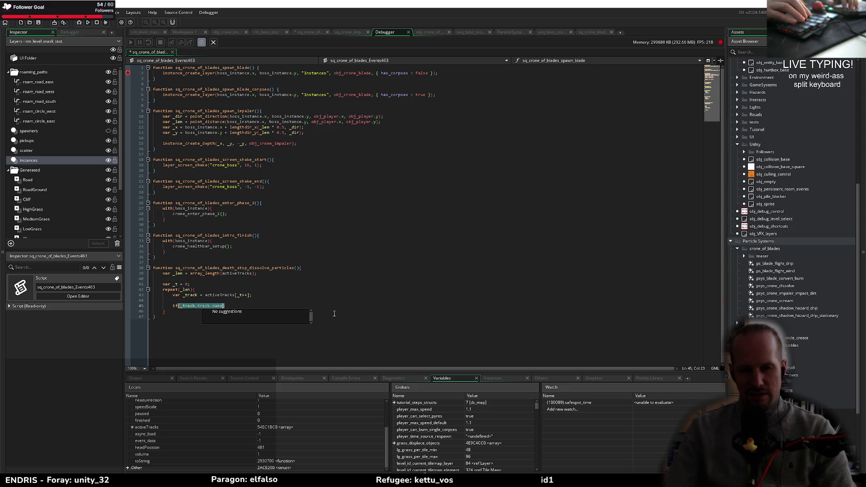
{"action": "key", "text": "Left"}
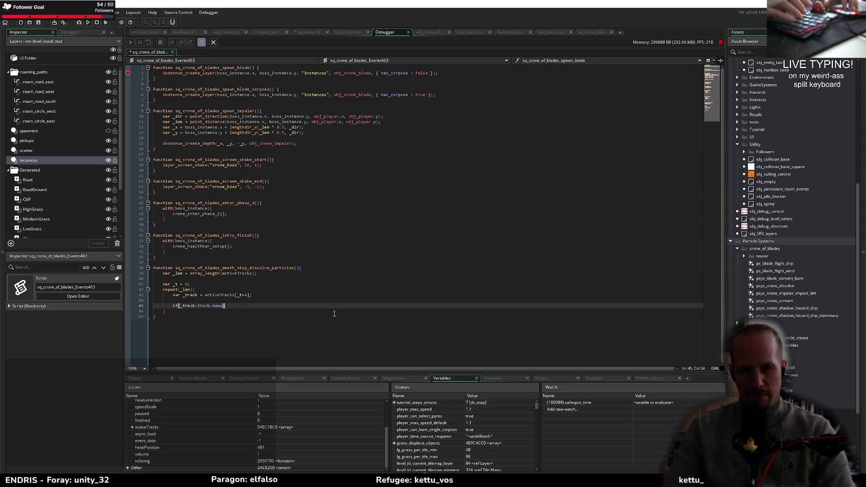
{"action": "type", "text": "string"}
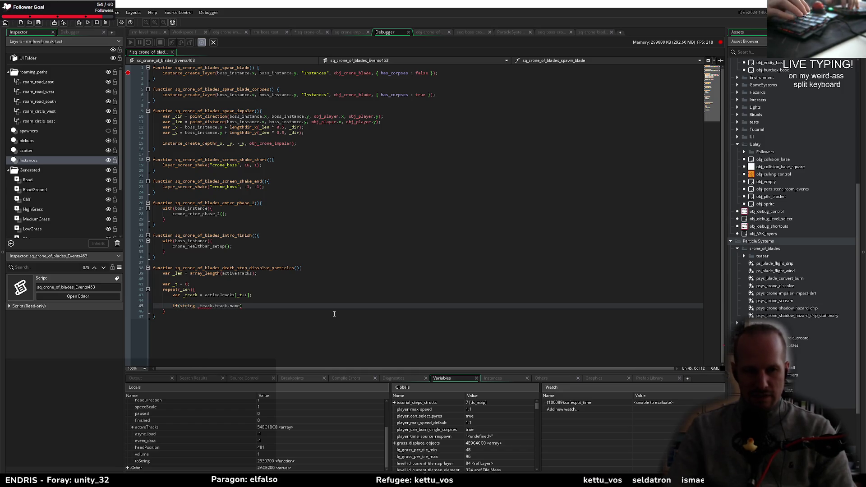
{"action": "key", "text": "ctrl+space"}
{"action": "type", "text": "_c"}
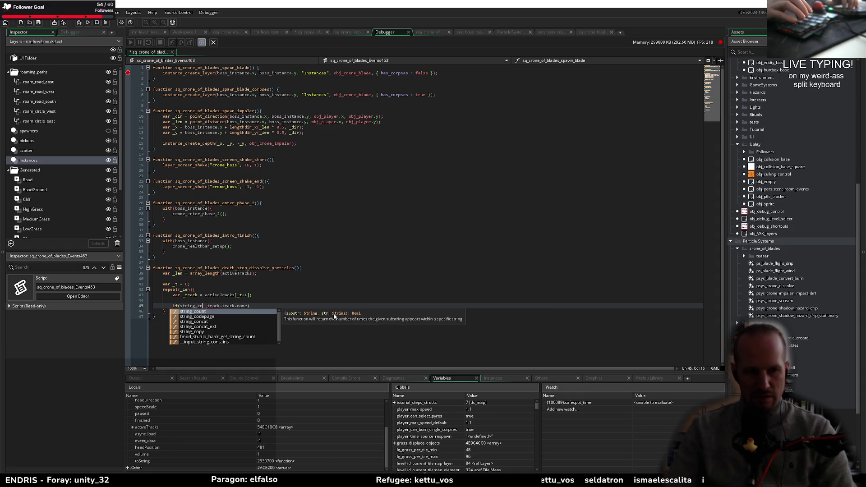
{"action": "key", "text": "Down"}
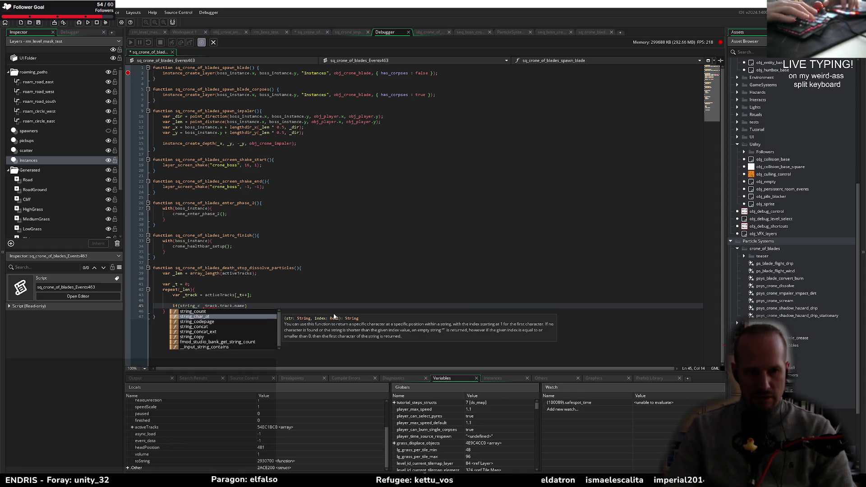
Step: Browse the string function suggestions and settle on string_pos
{"action": "key", "text": "BackSpace"}
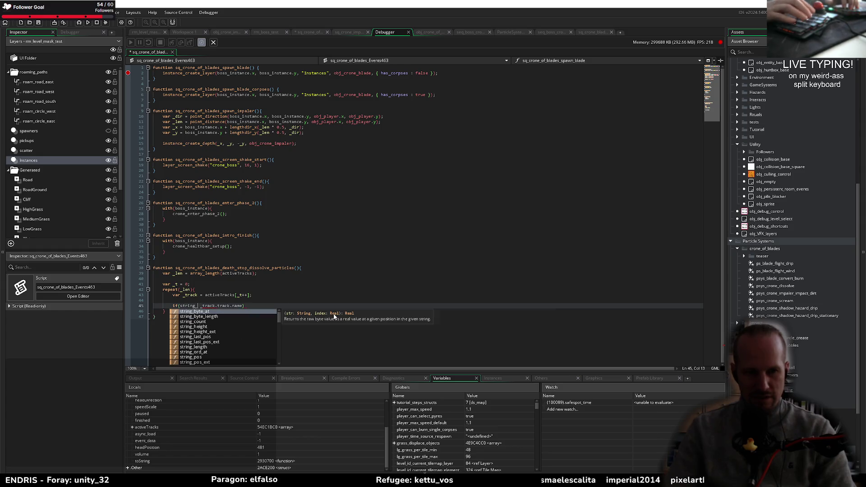
{"action": "type", "text": "st"}
{"action": "key", "text": "BackSpace"}
{"action": "key", "text": "BackSpace"}
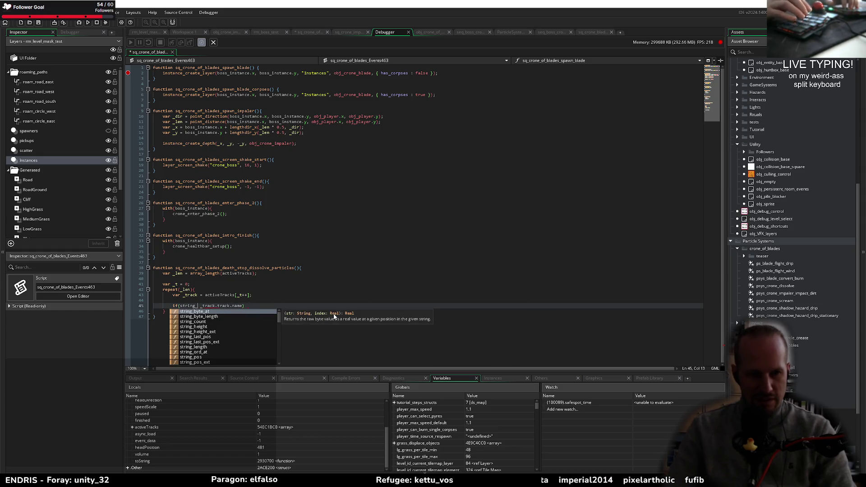
{"action": "key", "text": "Down"}
{"action": "key", "text": "Down"}
{"action": "key", "text": "Down"}
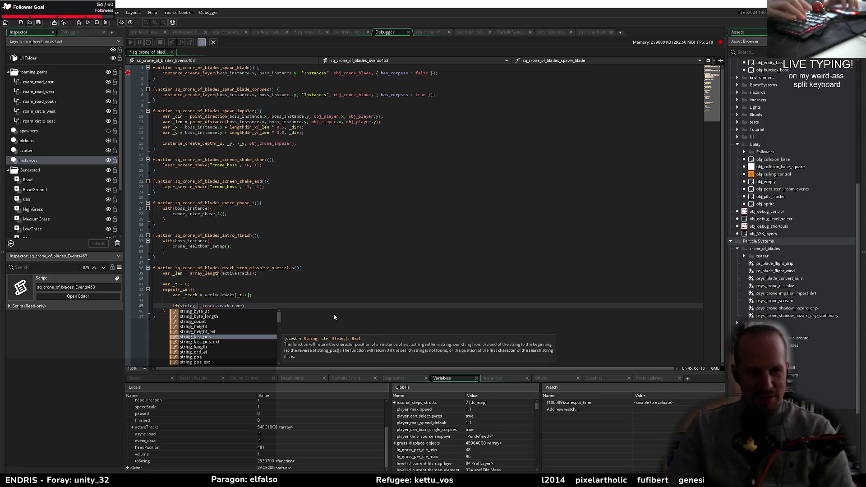
{"action": "key", "text": "Up"}
{"action": "key", "text": "Up"}
{"action": "key", "text": "Up"}
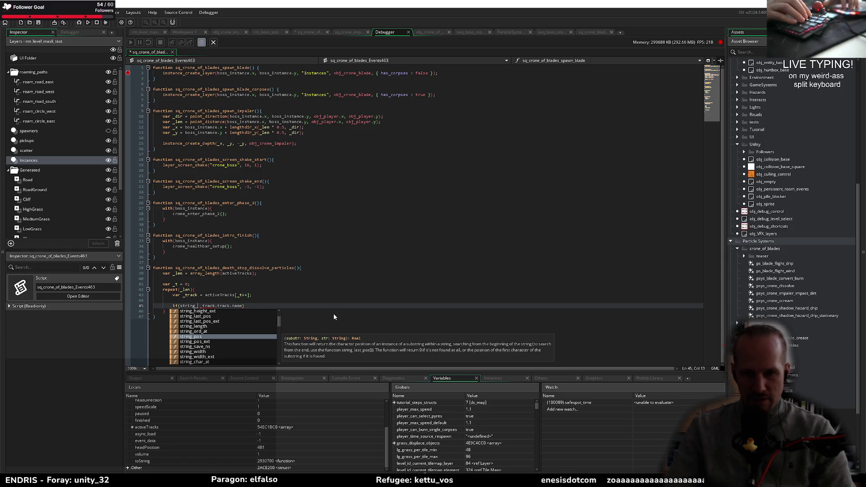
{"action": "type", "text": "pos"}
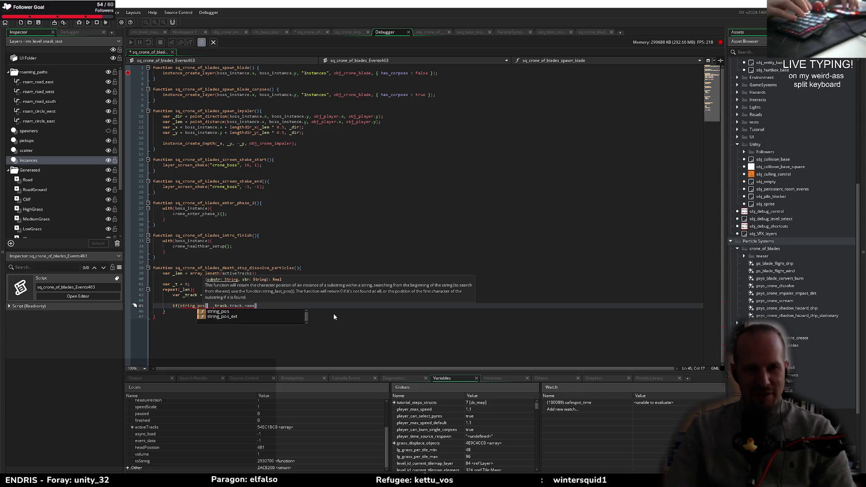
Step: Complete the condition as string_pos("dissolve", _track.track.name) > 0 with an open block, and save
{"action": "type", "text": "(\"dis"}
{"action": "type", "text": "solve\""}
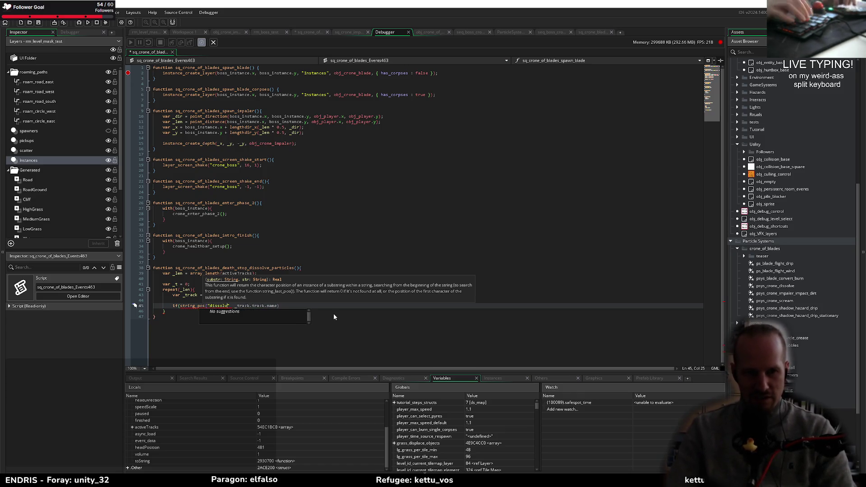
{"action": "type", "text": ","}
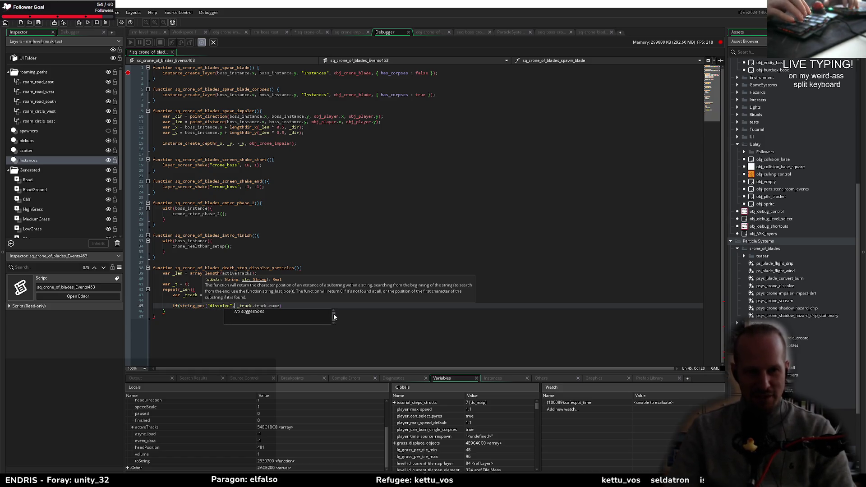
{"action": "key", "text": "End"}
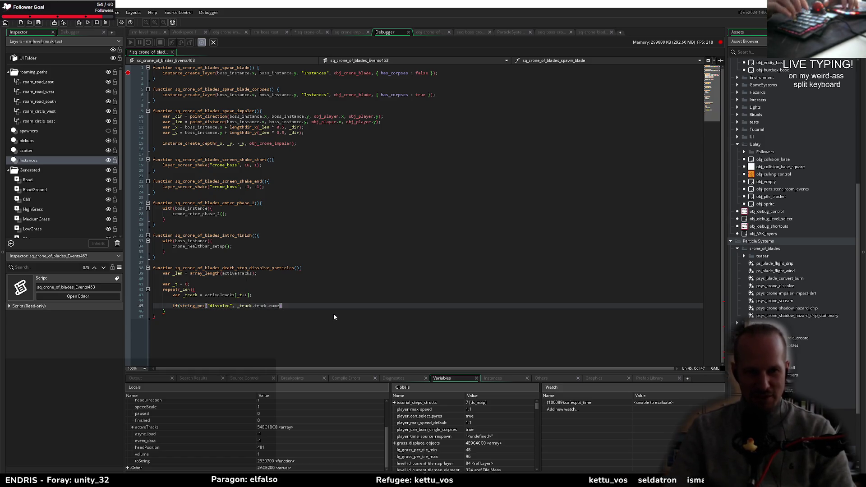
{"action": "type", "text": ") > 0){"}
{"action": "key", "text": "Return"}
{"action": "key", "text": "ctrl+s"}
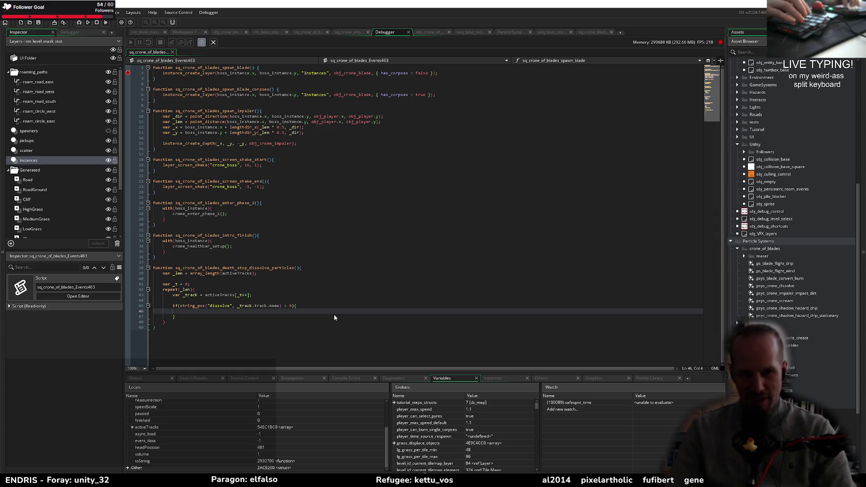
{"action": "key", "text": "alt+Tab"}
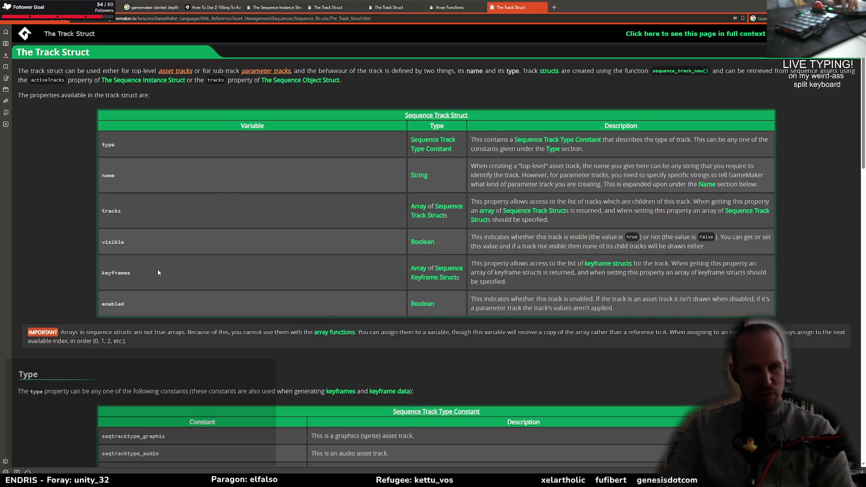
Step: Find and select the particleSystemID property on the manual's Sequence Instance Struct page
{"action": "scroll", "coordinate": [156, 268], "scroll_direction": "down", "scroll_amount": 3}
{"action": "left_click", "coordinate": [445, 8]}
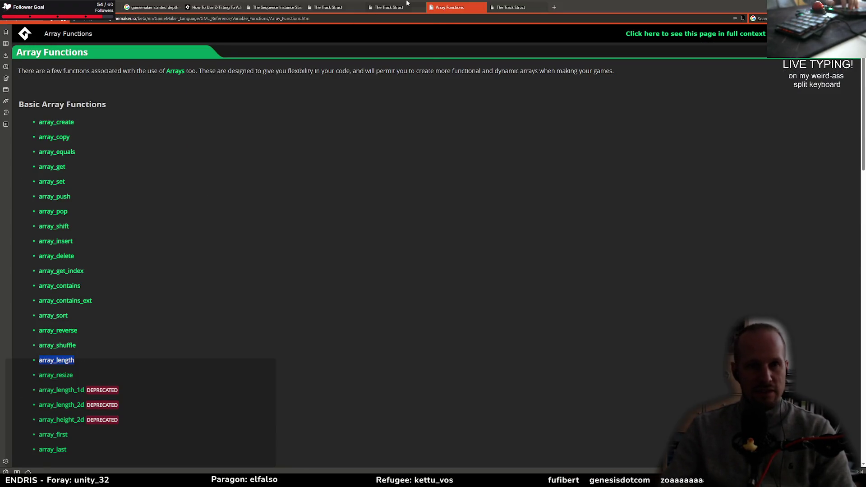
{"action": "left_click", "coordinate": [393, 3]}
{"action": "scroll", "coordinate": [170, 264], "scroll_direction": "down", "scroll_amount": 6}
{"action": "left_click", "coordinate": [315, 7]}
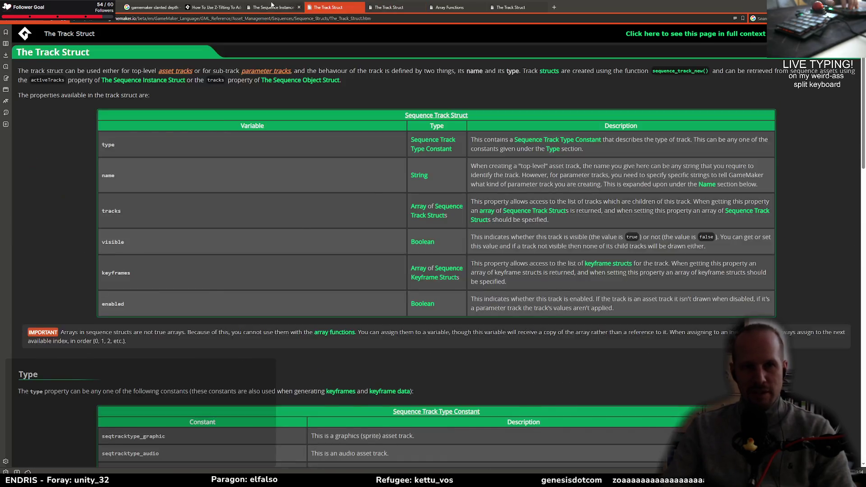
{"action": "left_click", "coordinate": [293, 5]}
{"action": "scroll", "coordinate": [158, 274], "scroll_direction": "down", "scroll_amount": 8}
{"action": "double_click", "coordinate": [115, 192]}
{"action": "key", "text": "ctrl+c"}
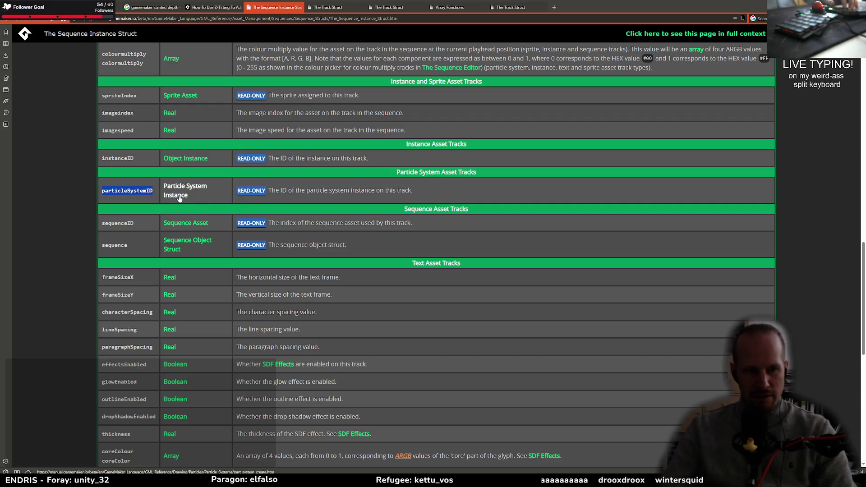
{"action": "left_click", "coordinate": [179, 196]}
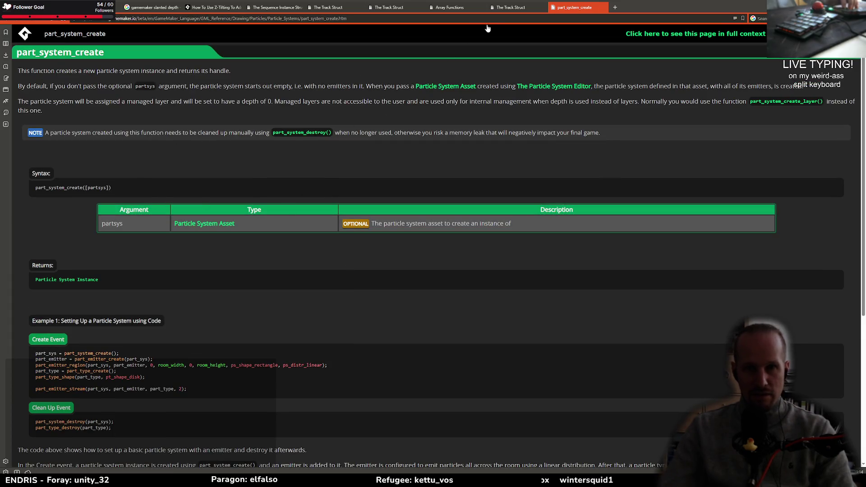
{"action": "key", "text": "ctrl+w"}
{"action": "key", "text": "alt+Tab"}
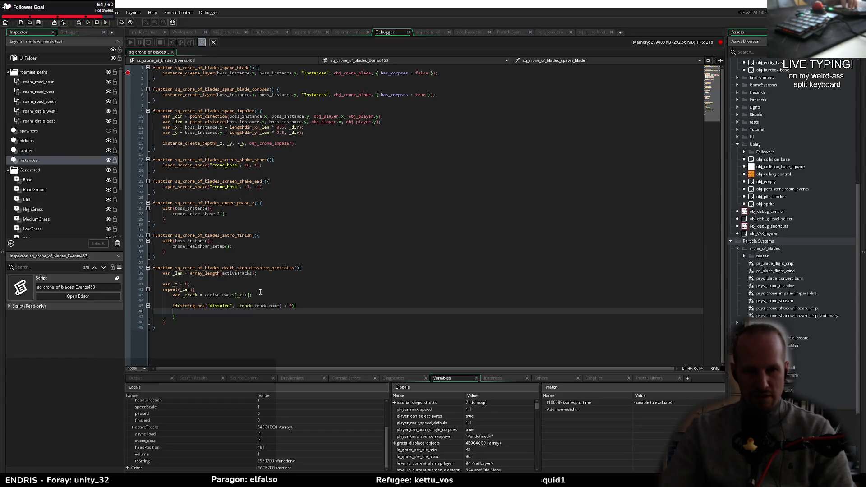
Step: Write var _part_sys_instance = _track.particleSystemID; using the pasted property name, then begin part_system_sto below
{"action": "type", "text": "var _part_sys_instance "}
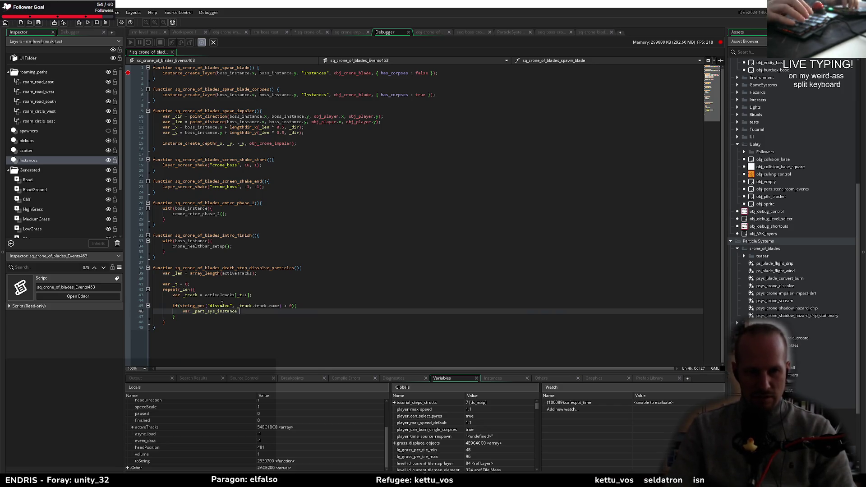
{"action": "type", "text": "= _track.part"}
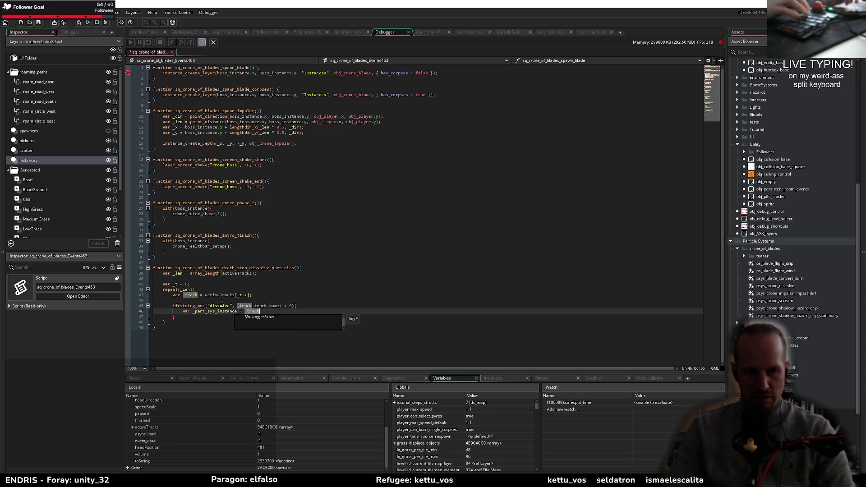
{"action": "type", "text": "icleSystem"}
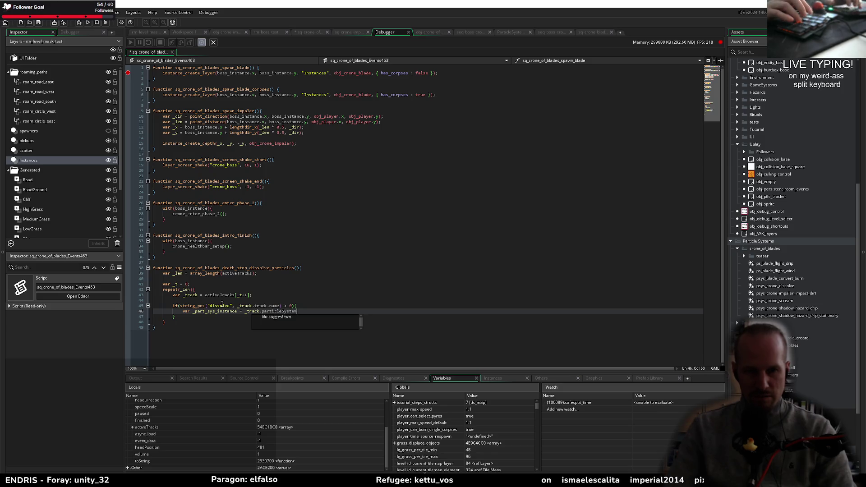
{"action": "key", "text": "alt+Tab"}
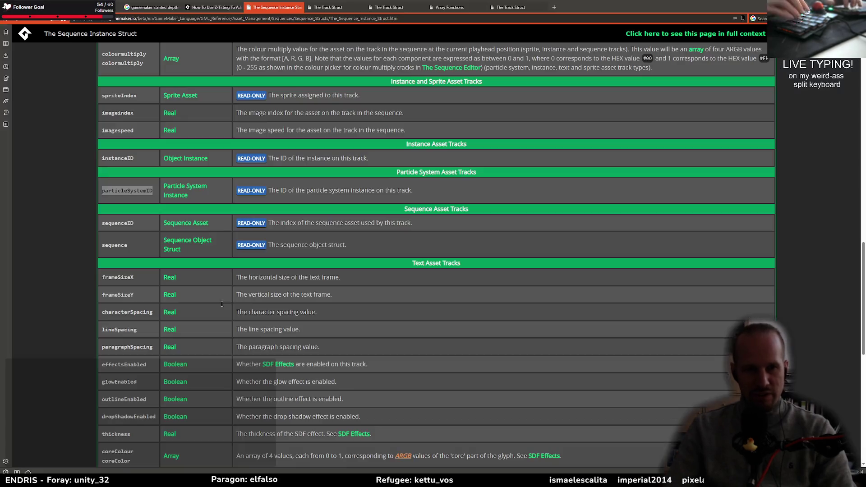
{"action": "key", "text": "alt+Tab"}
{"action": "key", "text": "ctrl+v"}
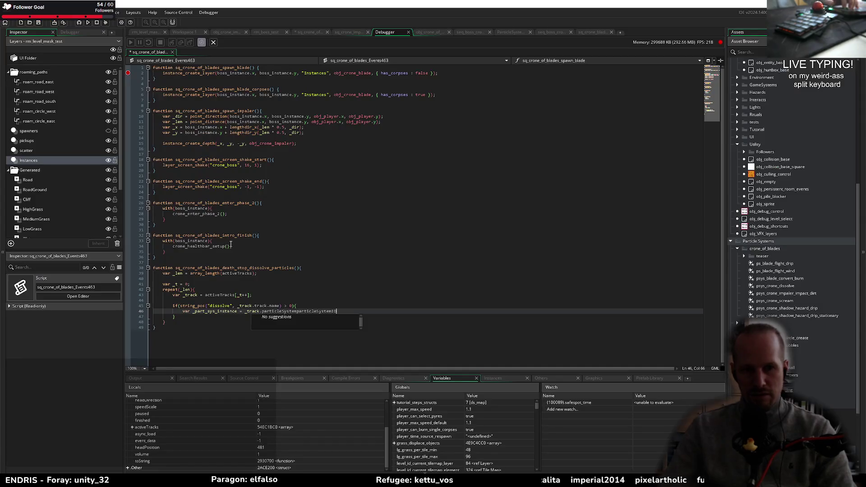
{"action": "key", "text": "Left"}
{"action": "key", "text": "Left"}
{"action": "key", "text": "Left"}
{"action": "key", "text": "BackSpace"}
{"action": "key", "text": "BackSpace"}
{"action": "key", "text": "BackSpace"}
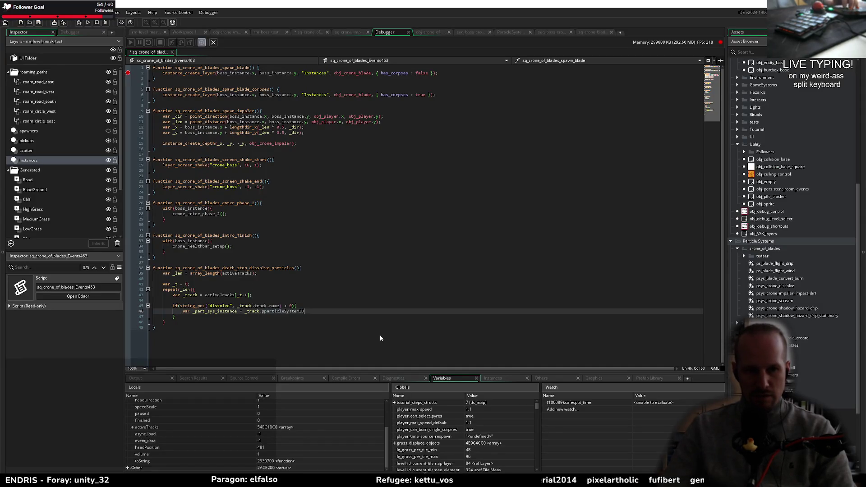
{"action": "key", "text": "Home"}
{"action": "key", "text": "End"}
{"action": "key", "text": "Delete"}
{"action": "key", "text": "End"}
{"action": "type", "text": ";"}
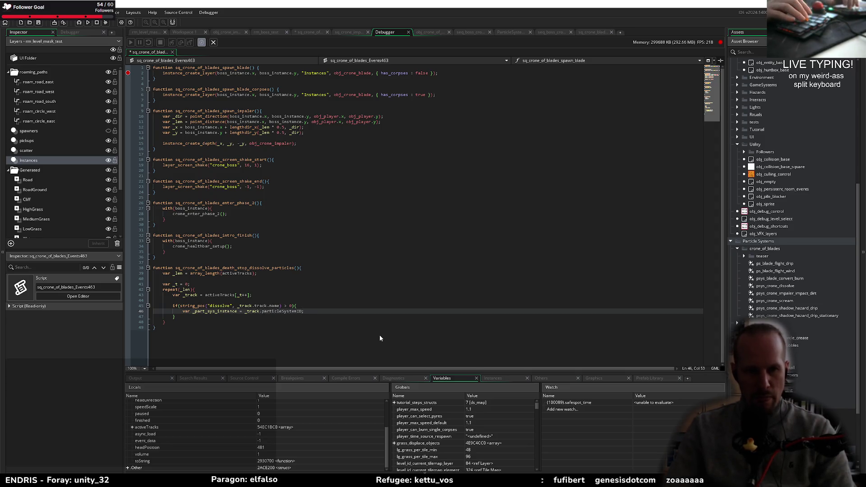
{"action": "key", "text": "Return"}
{"action": "key", "text": "Return"}
{"action": "type", "text": "part_syste"}
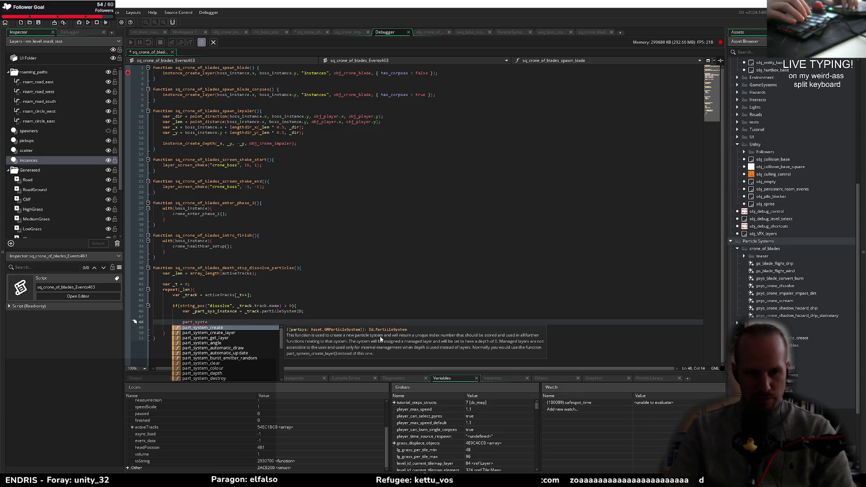
{"action": "type", "text": "m_sto"}
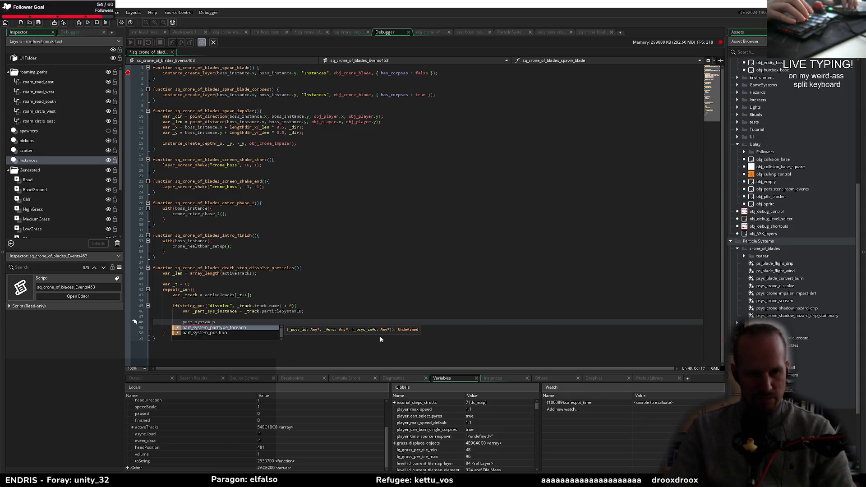
Step: Browse the part_system_ suggestions, reading part_system_create_layer's description
{"action": "key", "text": "BackSpace"}
{"action": "key", "text": "BackSpace"}
{"action": "key", "text": "BackSpace"}
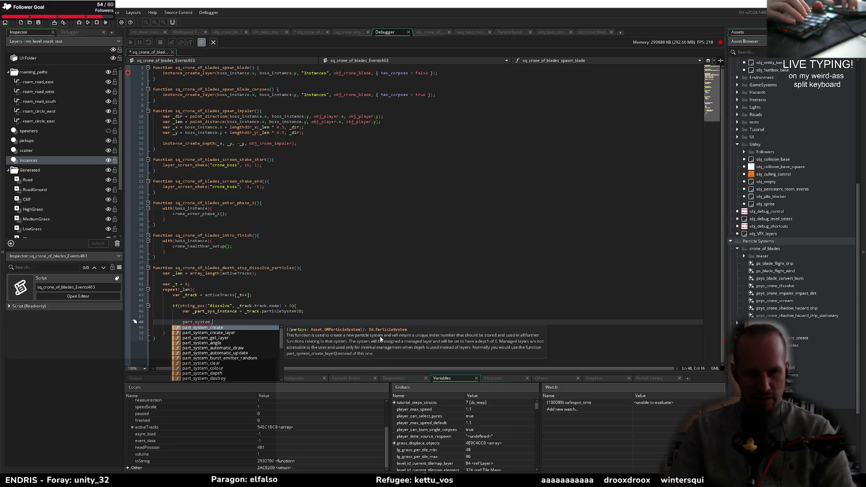
{"action": "key", "text": "Down"}
{"action": "key", "text": "Down"}
{"action": "key", "text": "Down"}
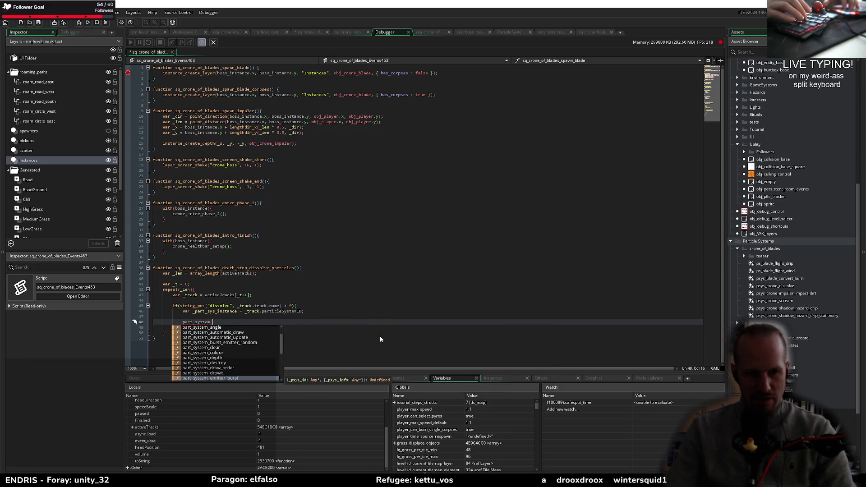
{"action": "key", "text": "Down"}
{"action": "key", "text": "Down"}
{"action": "key", "text": "Down"}
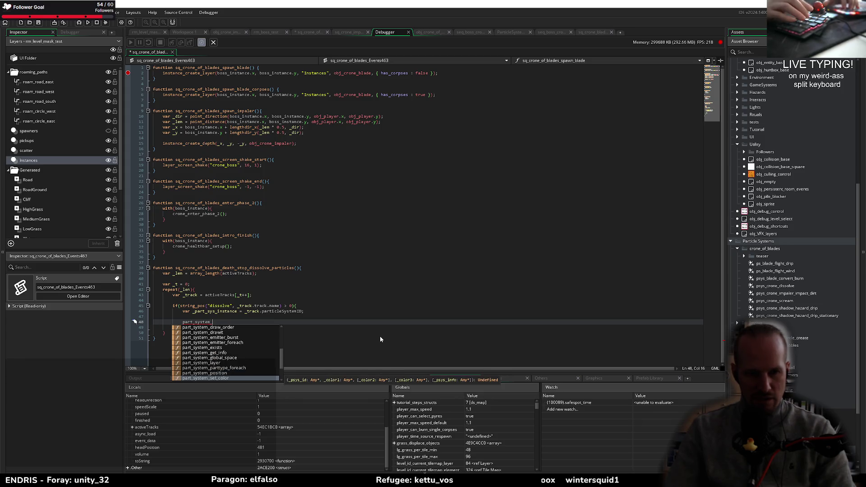
{"action": "key", "text": "Down"}
{"action": "key", "text": "Down"}
{"action": "key", "text": "Down"}
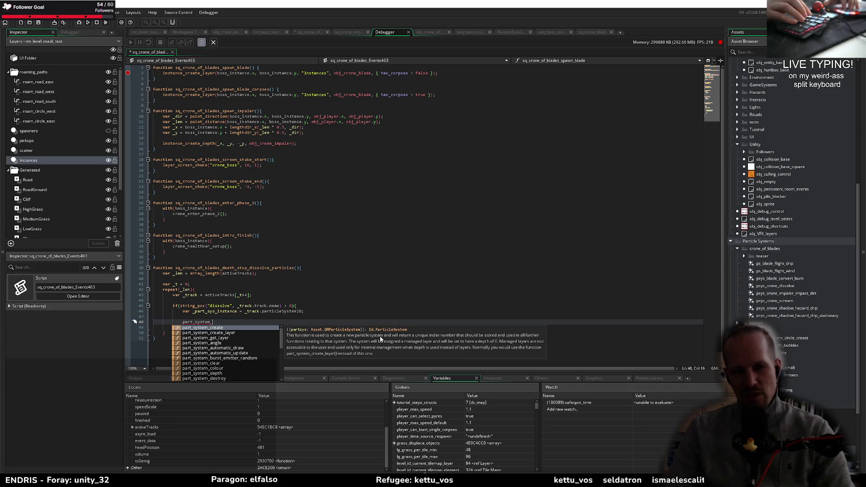
{"action": "key", "text": "Down"}
{"action": "key", "text": "shift+Home"}
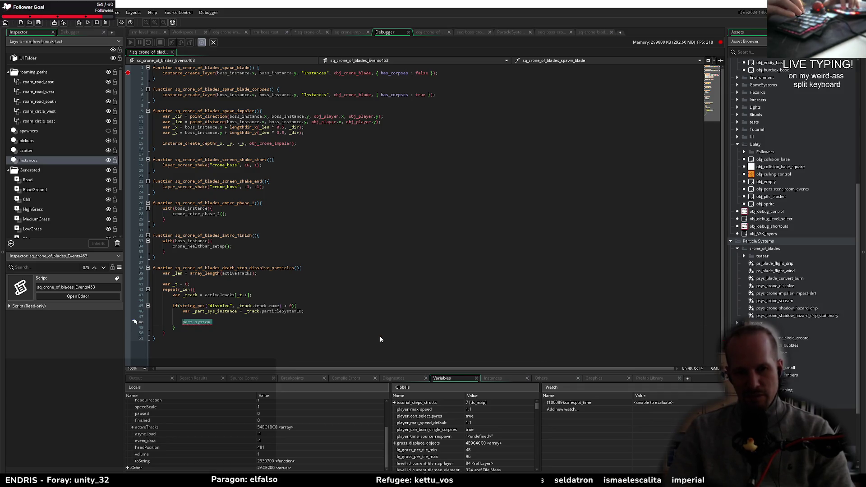
Step: Compare part_emitter_enable, burst and stream, then complete part_emitter_stream
{"action": "type", "text": "part_eme"}
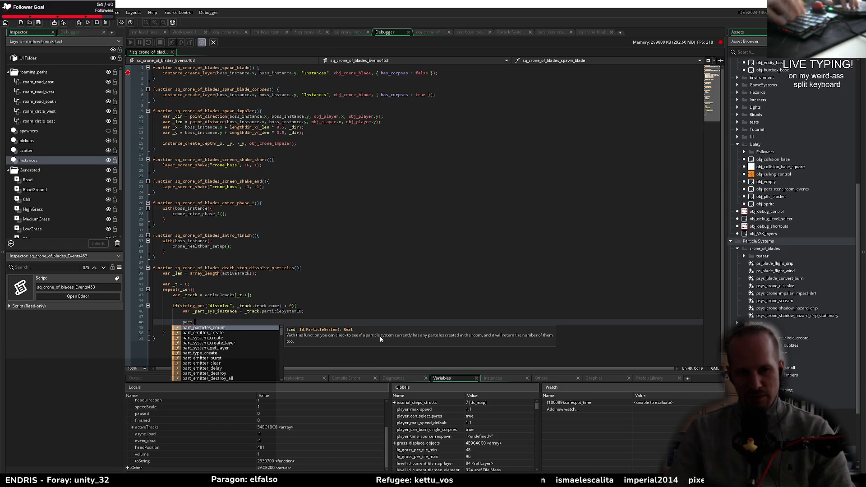
{"action": "key", "text": "BackSpace"}
{"action": "type", "text": "i"}
{"action": "key", "text": "Down"}
{"action": "key", "text": "Down"}
{"action": "key", "text": "Down"}
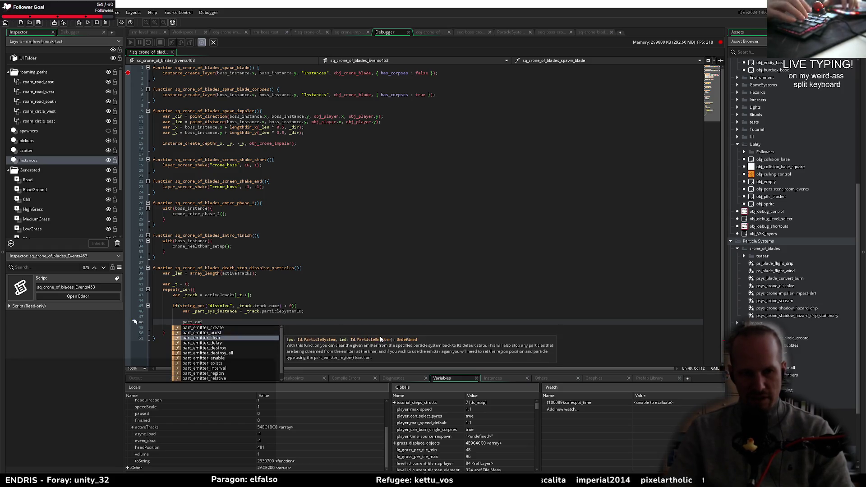
{"action": "key", "text": "Down"}
{"action": "key", "text": "Down"}
{"action": "key", "text": "Down"}
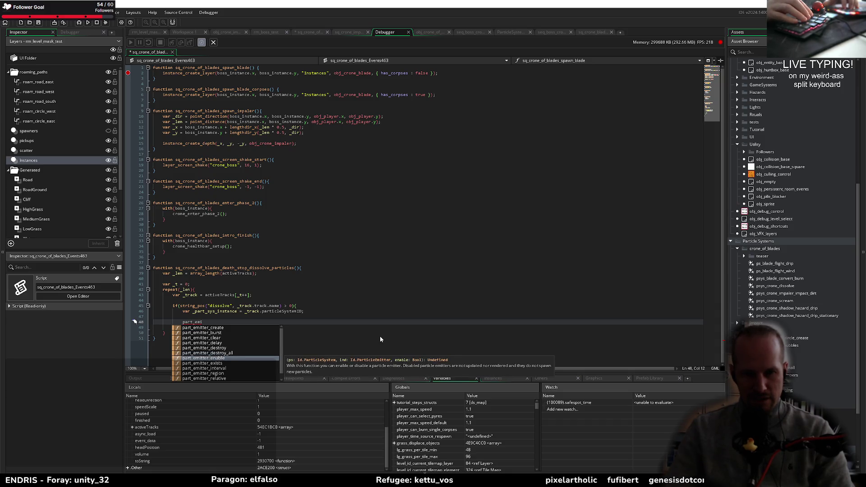
{"action": "key", "text": "Up"}
{"action": "key", "text": "Up"}
{"action": "key", "text": "Up"}
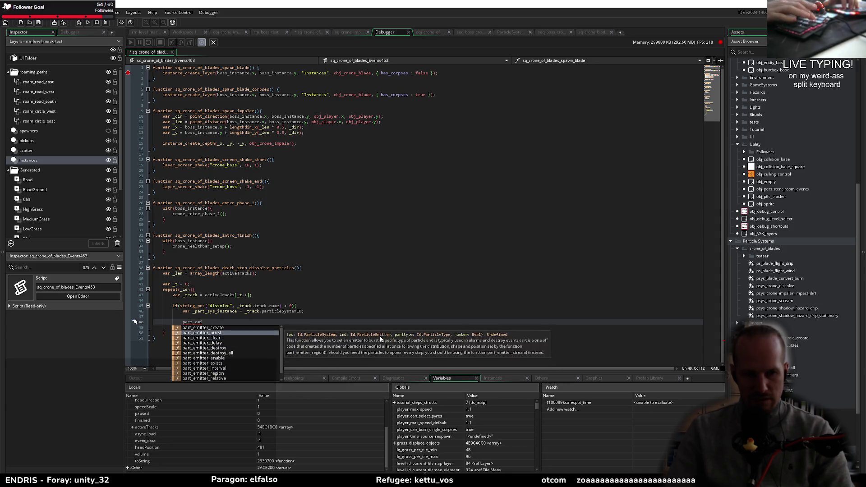
{"action": "key", "text": "Up"}
{"action": "key", "text": "Up"}
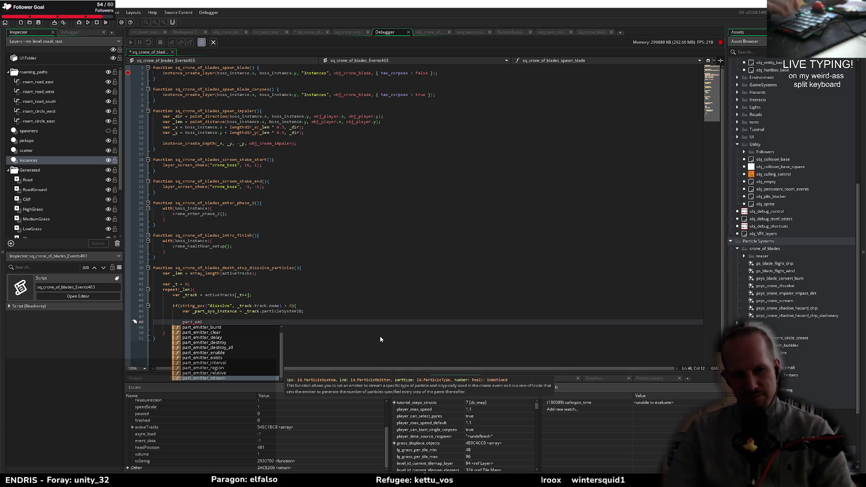
{"action": "type", "text": "tter_stream"}
{"action": "key", "text": "Escape"}
{"action": "key", "text": "Escape"}
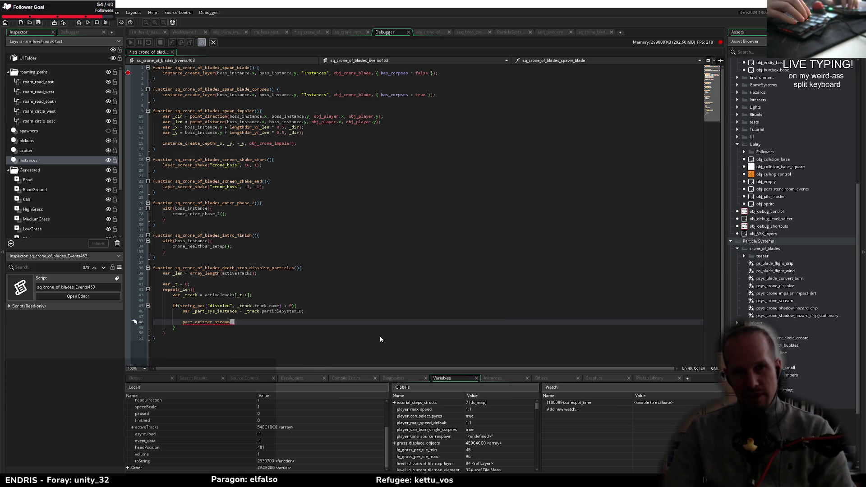
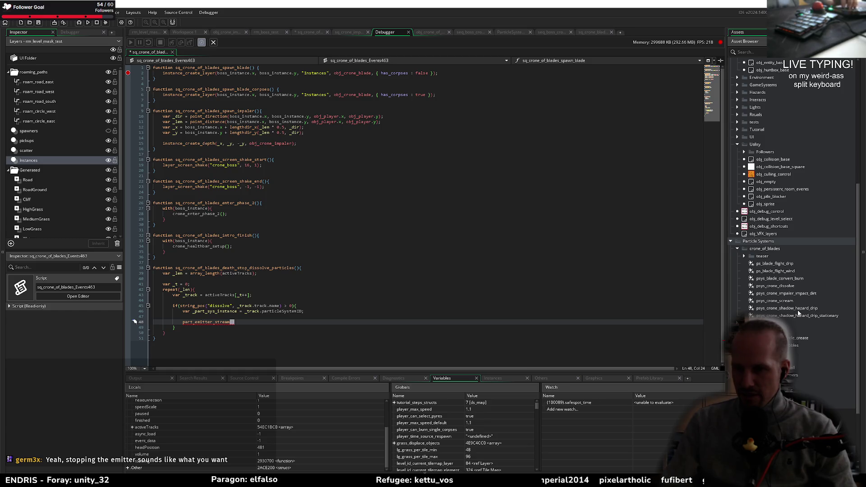
Step: Delete the pixel_ground_remain emitter from psys_crone_dissolve, then go back to line 48 of the script
{"action": "double_click", "coordinate": [790, 287]}
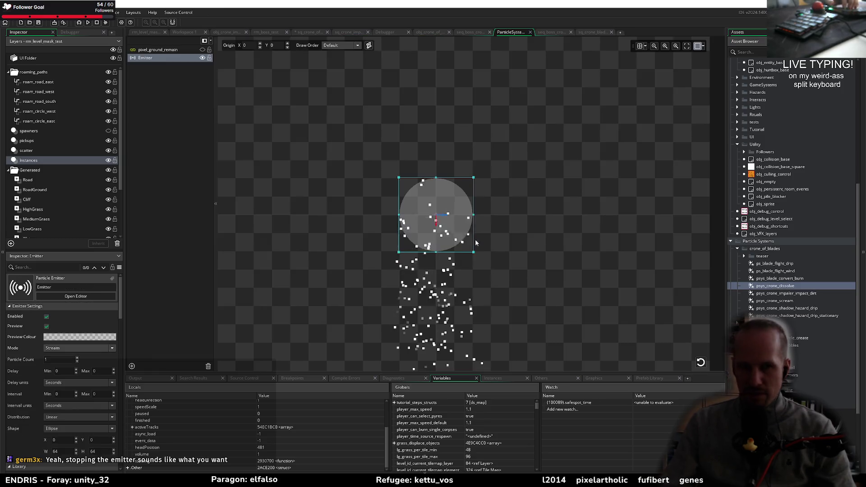
{"action": "right_click", "coordinate": [166, 52]}
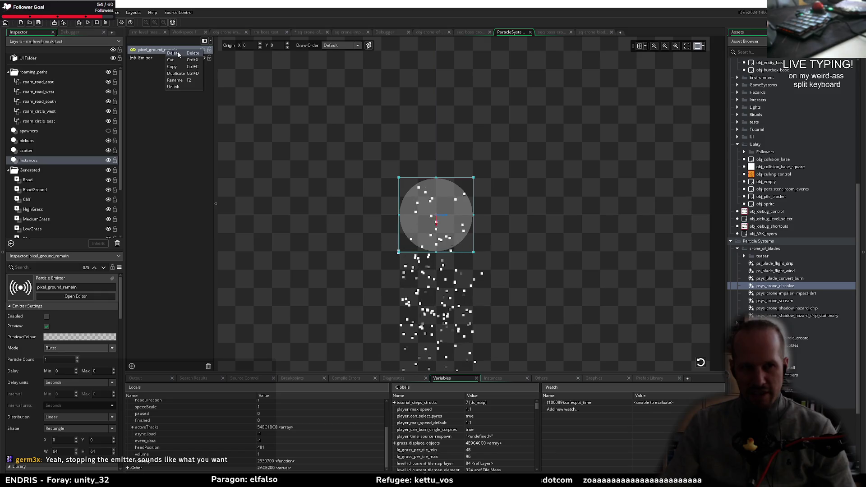
{"action": "left_click", "coordinate": [179, 53]}
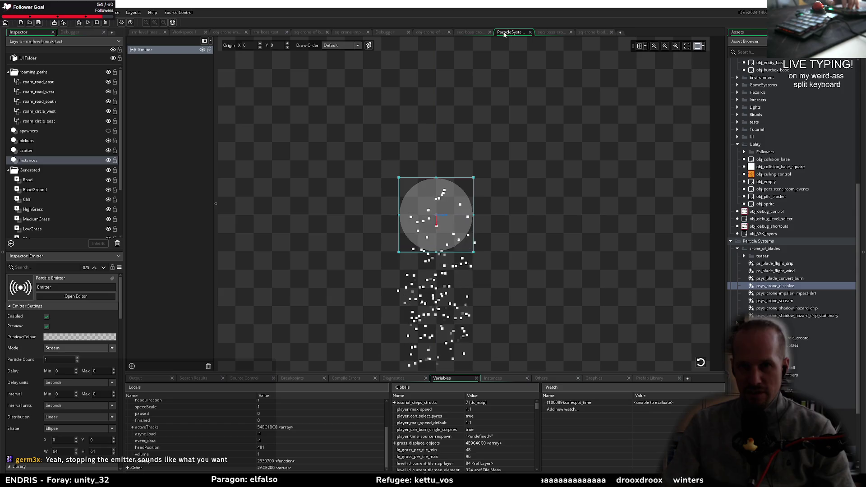
{"action": "left_click", "coordinate": [530, 32]}
{"action": "left_click", "coordinate": [234, 321]}
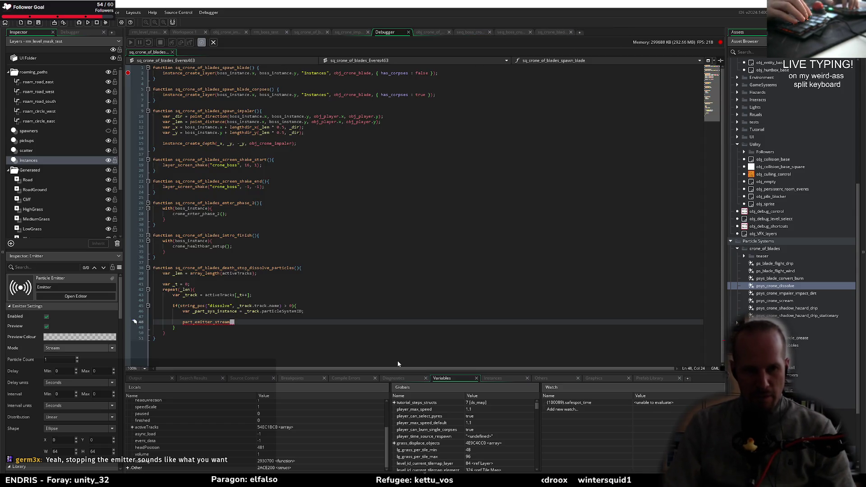
Step: Complete line 48 as part_emitter_stream(_part_sys_instance, 0, 0, 0); and save the script
{"action": "type", "text": "(_part_sys_instance, "}
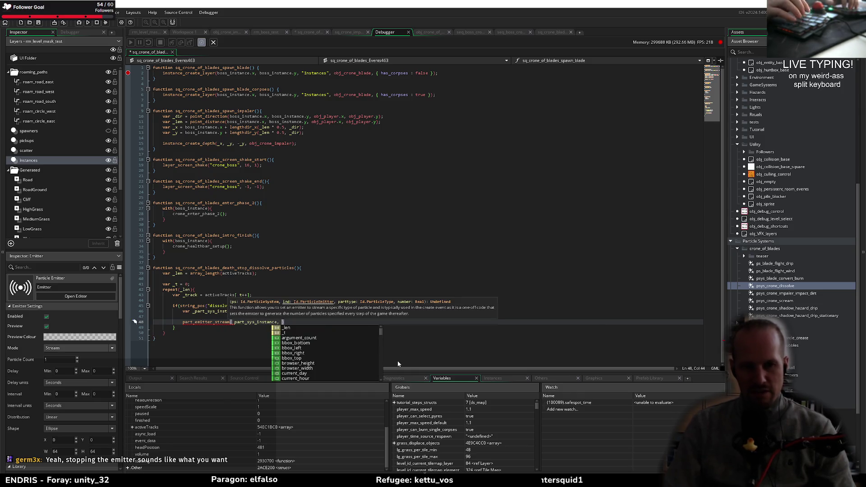
{"action": "type", "text": "0, "}
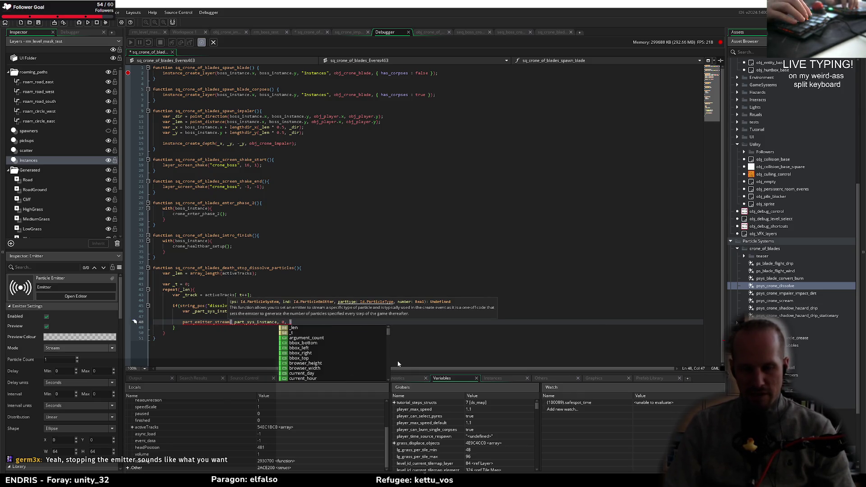
{"action": "type", "text": "e"}
{"action": "type", "text": ", 0);"}
{"action": "key", "text": "ctrl+s"}
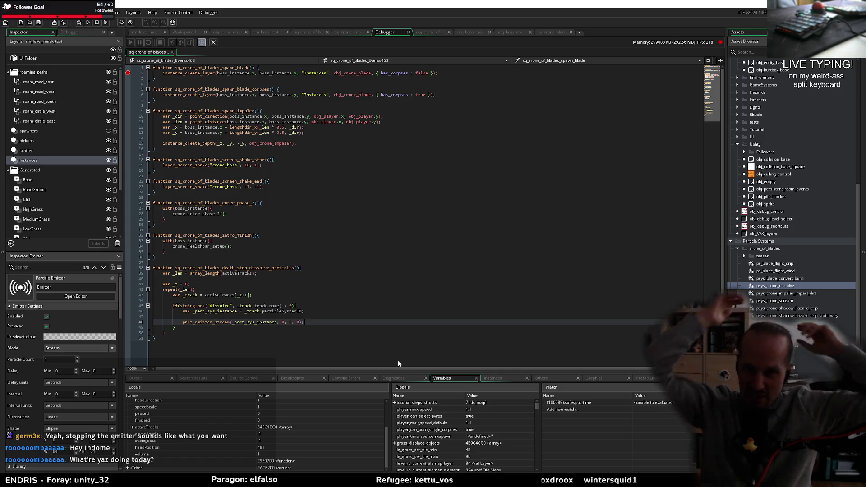
{"action": "left_click", "coordinate": [506, 31]}
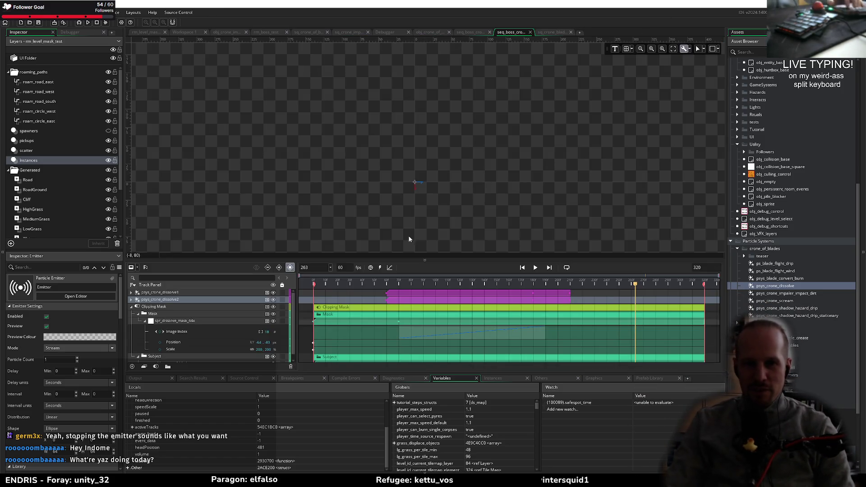
Step: Preview the dissolve sequence from frame 0 at 30 fps, then restore playback to 60 fps
{"action": "left_click", "coordinate": [260, 287]}
{"action": "left_click_drag", "start_coordinate": [421, 212], "coordinate": [451, 190]}
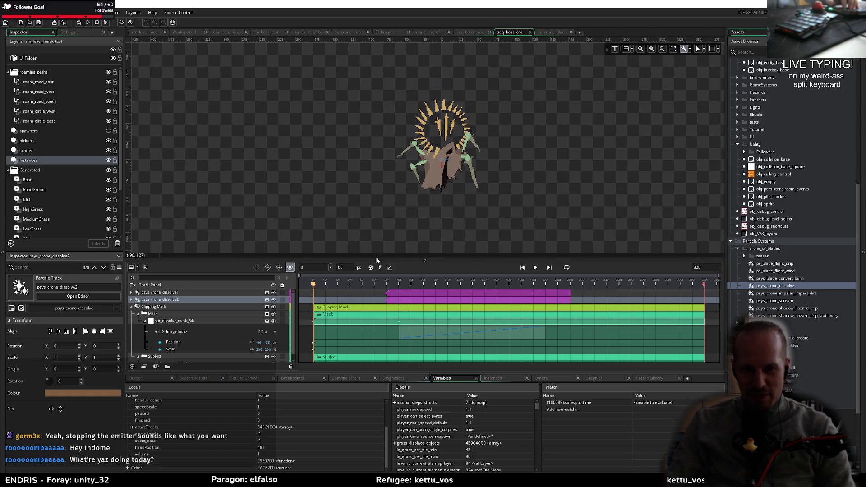
{"action": "double_click", "coordinate": [342, 268]}
{"action": "type", "text": "30"}
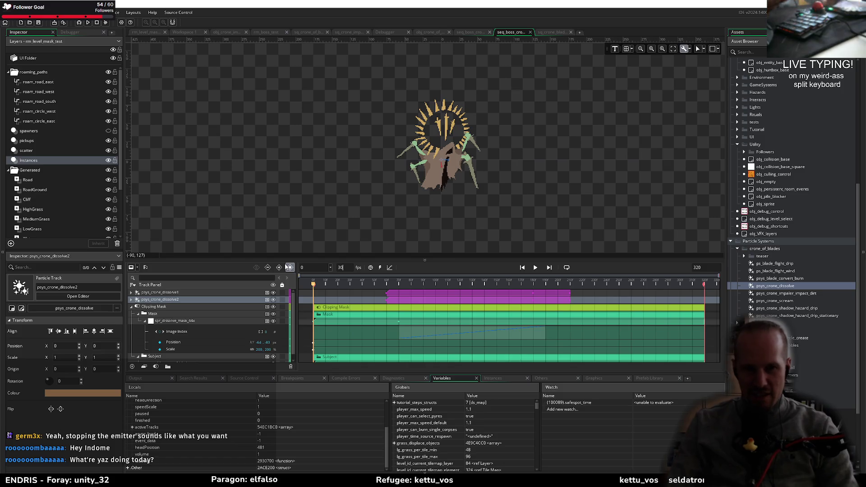
{"action": "left_click", "coordinate": [305, 290]}
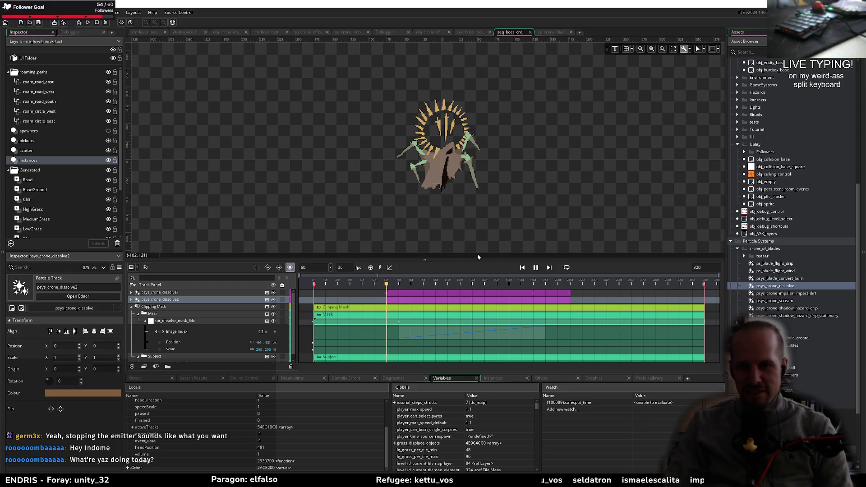
{"action": "scroll", "coordinate": [519, 212], "scroll_direction": "down", "scroll_amount": 3}
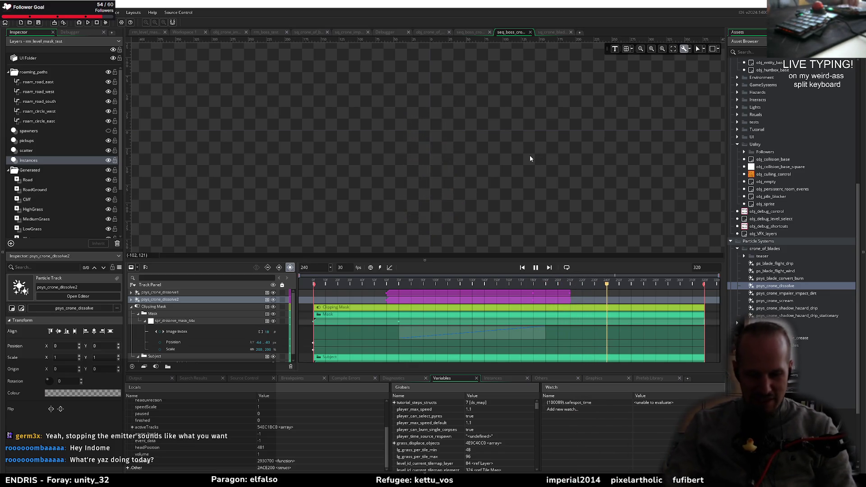
{"action": "key", "text": "space"}
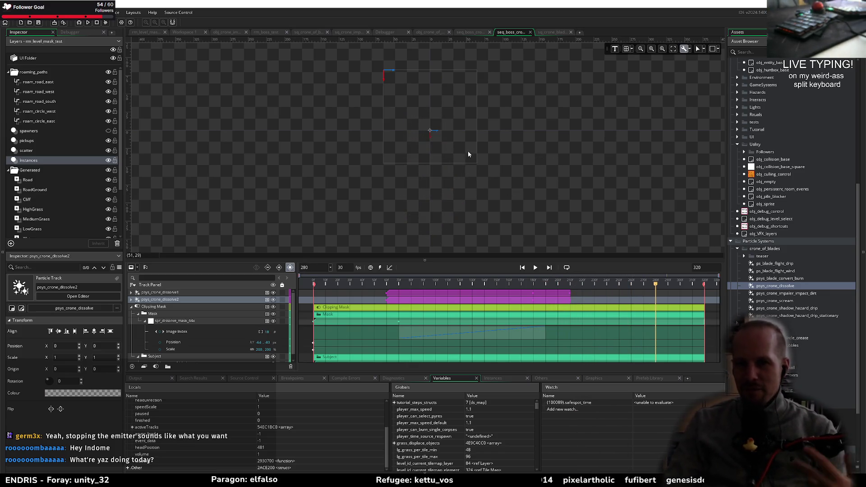
{"action": "type", "text": "60"}
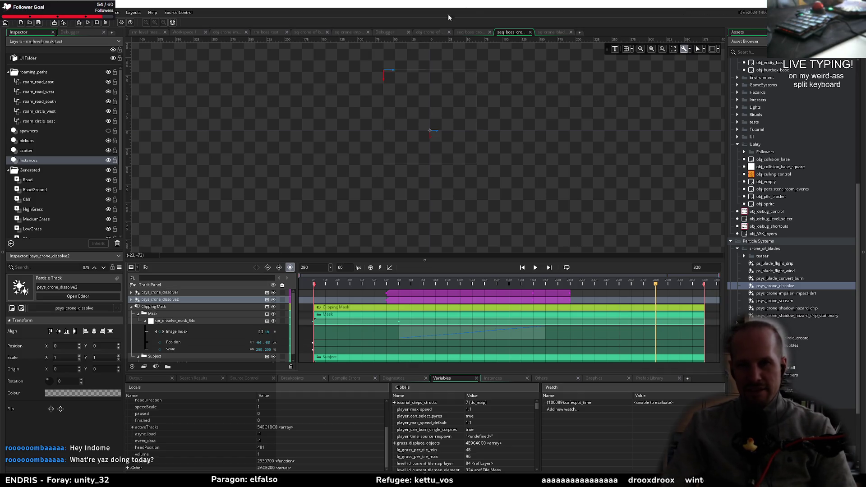
Step: Move through the script and sequence tabs back to sq_crone_of_blades_Events463
{"action": "left_click", "coordinate": [555, 32]}
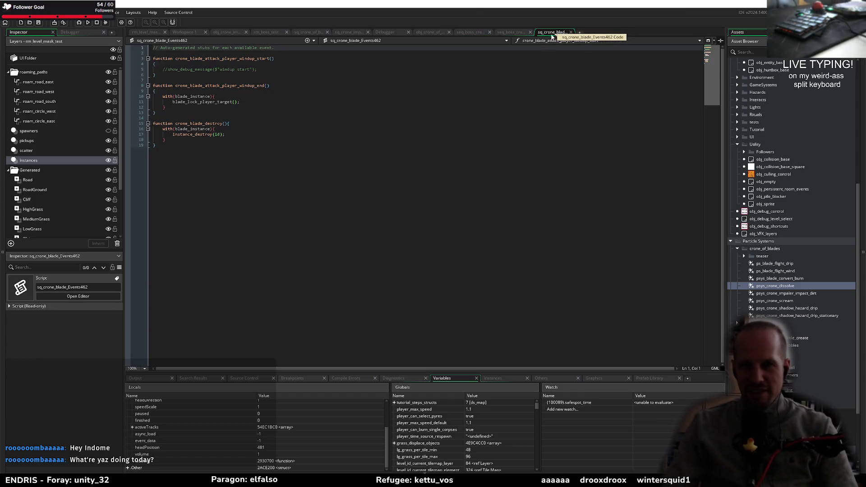
{"action": "left_click", "coordinate": [476, 33]}
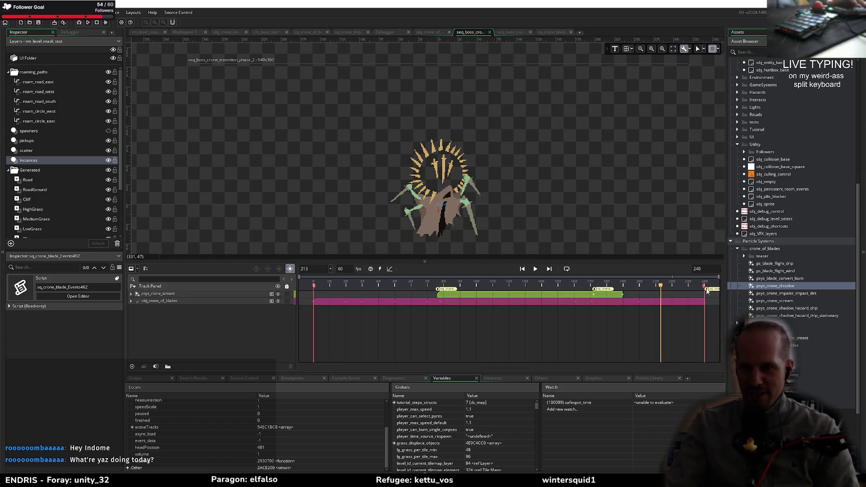
{"action": "left_click", "coordinate": [545, 34]}
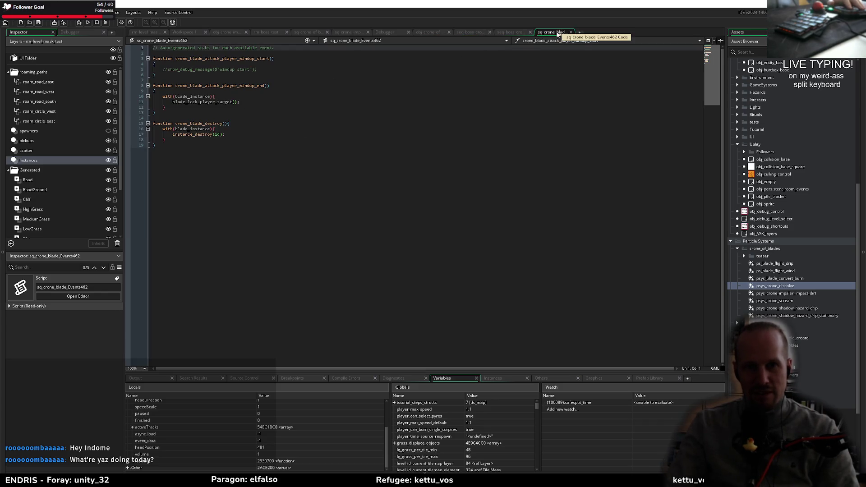
{"action": "left_click", "coordinate": [308, 34]}
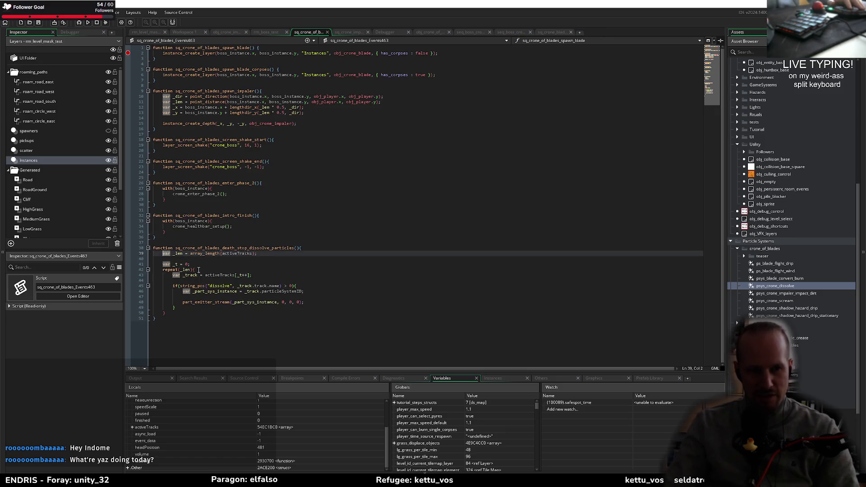
Step: Review the stop-dissolve function code between lines 43 and 48
{"action": "left_click", "coordinate": [310, 303]}
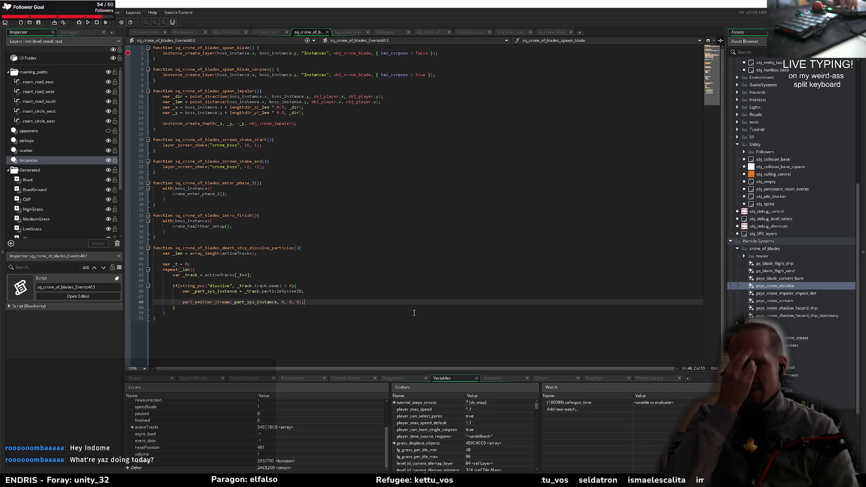
{"action": "mouse_move", "coordinate": [213, 302]}
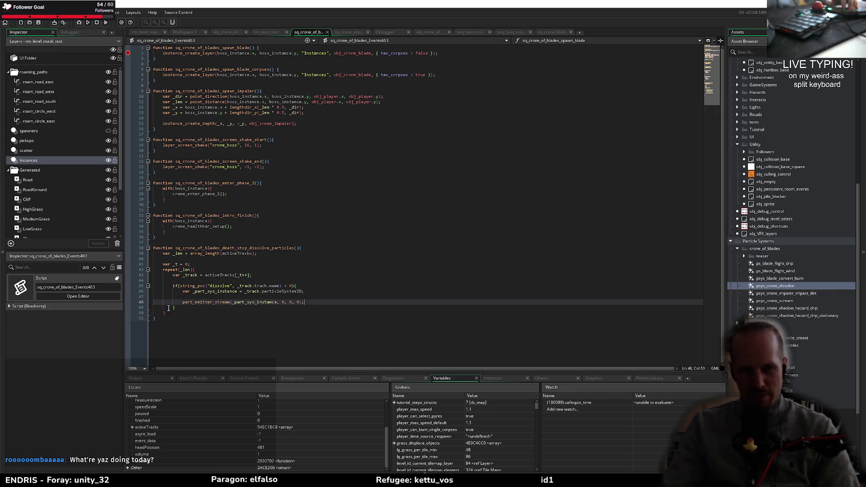
{"action": "key", "text": "Down"}
{"action": "key", "text": "Down"}
{"action": "key", "text": "Down"}
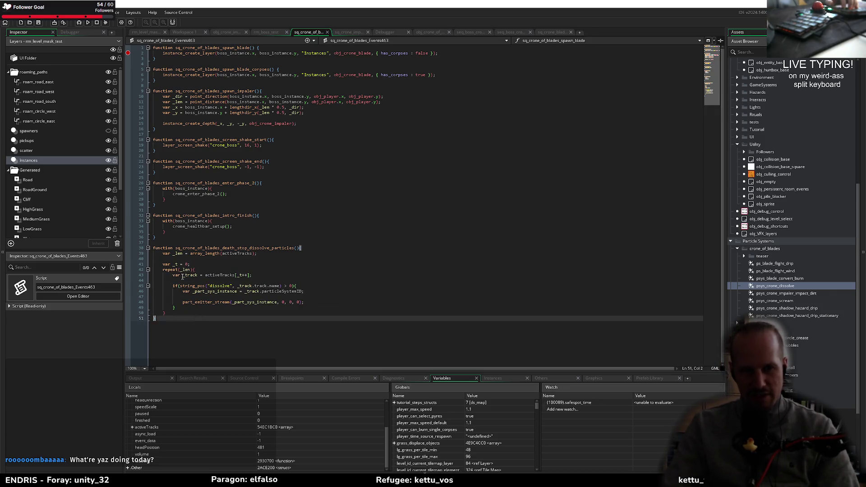
{"action": "left_click", "coordinate": [363, 275]}
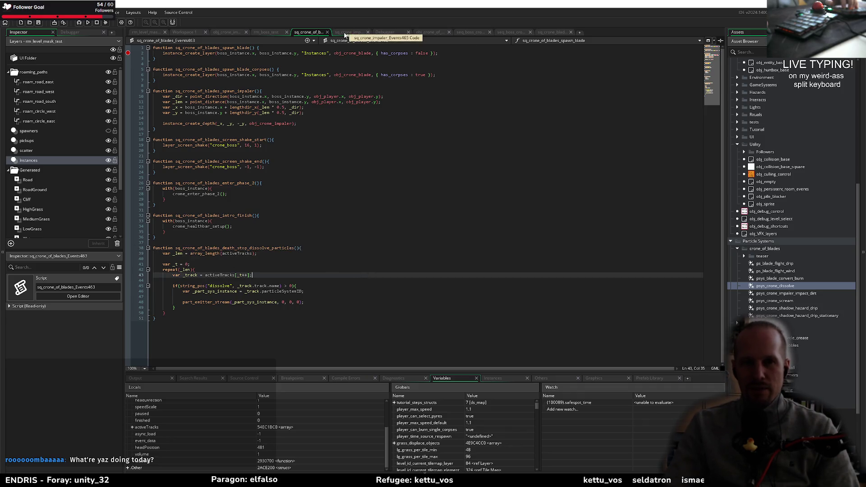
Step: Close the seq_boss_crone_transition_phase_2 tab and show the seq_boss_crone dissolve sequence
{"action": "left_click", "coordinate": [471, 34]}
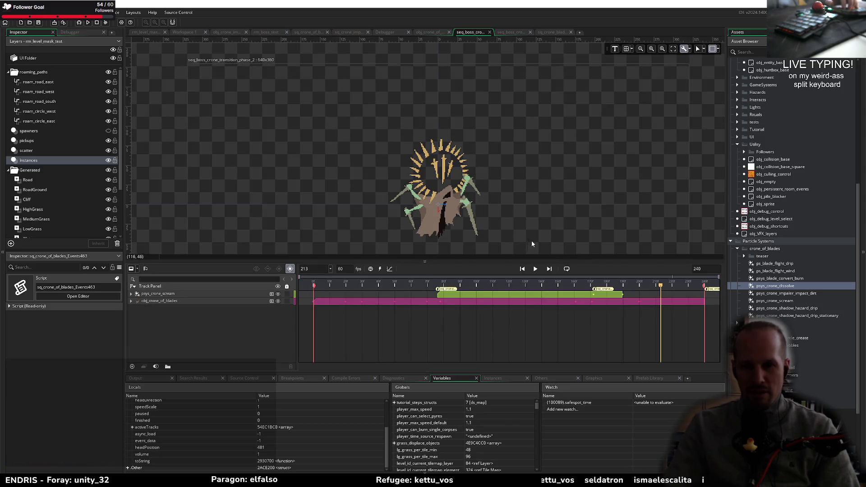
{"action": "middle_click", "coordinate": [478, 35]}
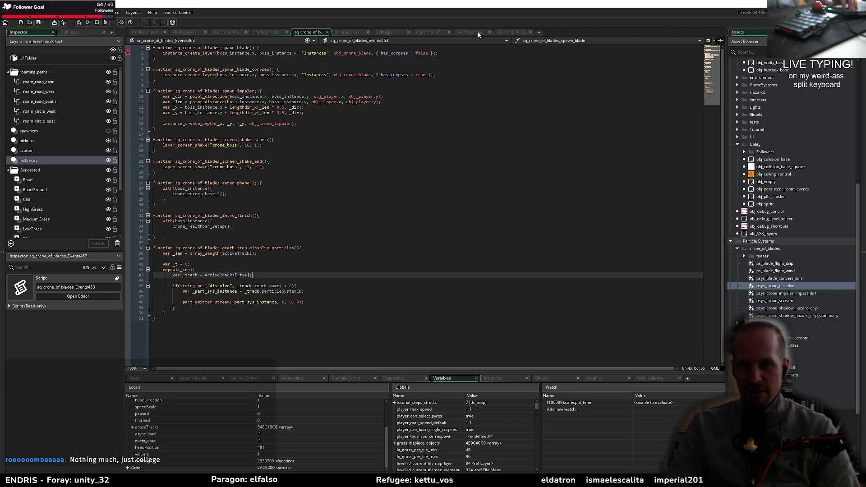
{"action": "left_click", "coordinate": [470, 33]}
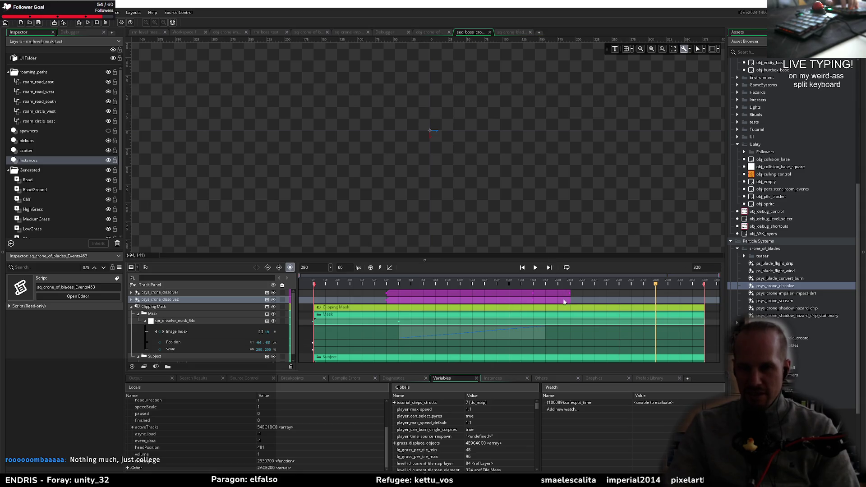
Step: Lengthen the psys_crone_dissolve1 and psys_crone_dissolve2 clips on the timeline
{"action": "mouse_move", "coordinate": [571, 300]}
{"action": "left_mouse_down"}
{"action": "mouse_move", "coordinate": [645, 298]}
{"action": "mouse_move", "coordinate": [631, 302]}
{"action": "left_mouse_up"}
{"action": "left_click_drag", "start_coordinate": [570, 294], "coordinate": [632, 291]}
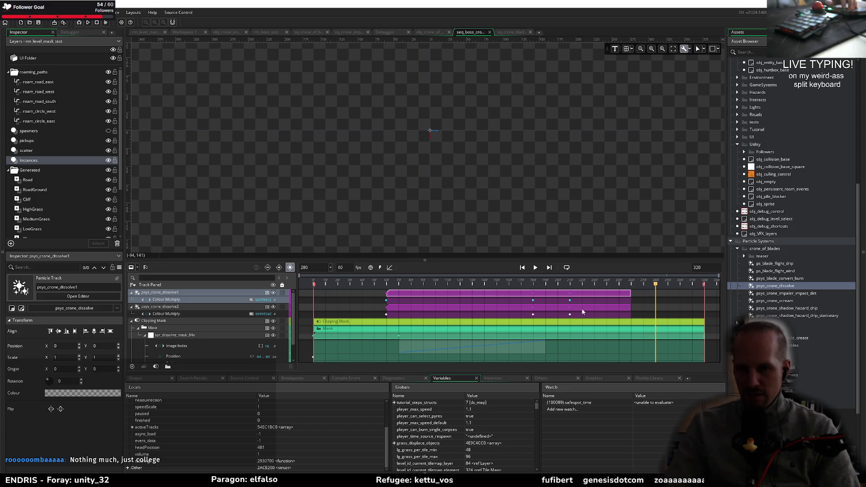
{"action": "left_click", "coordinate": [569, 302]}
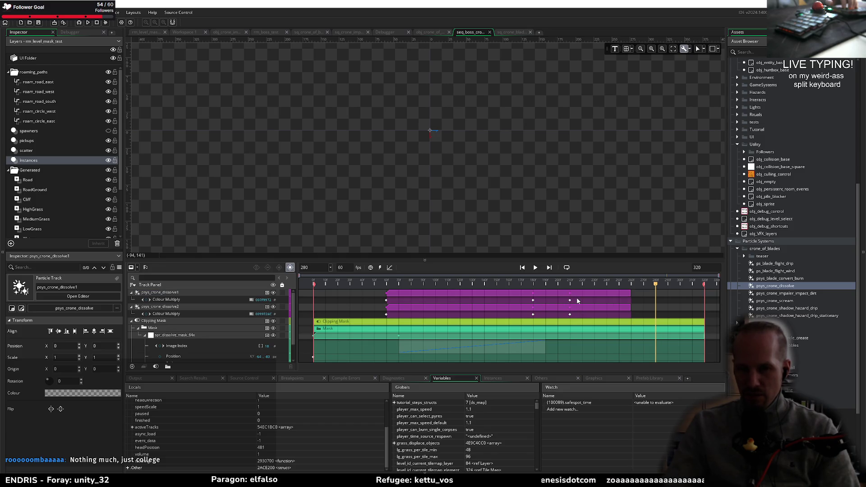
Step: Add a moment at frame 190 that stops the dissolve particles
{"action": "mouse_move", "coordinate": [575, 298]}
{"action": "left_mouse_down"}
{"action": "mouse_move", "coordinate": [525, 310]}
{"action": "mouse_move", "coordinate": [532, 306]}
{"action": "left_mouse_up"}
{"action": "left_click", "coordinate": [546, 284]}
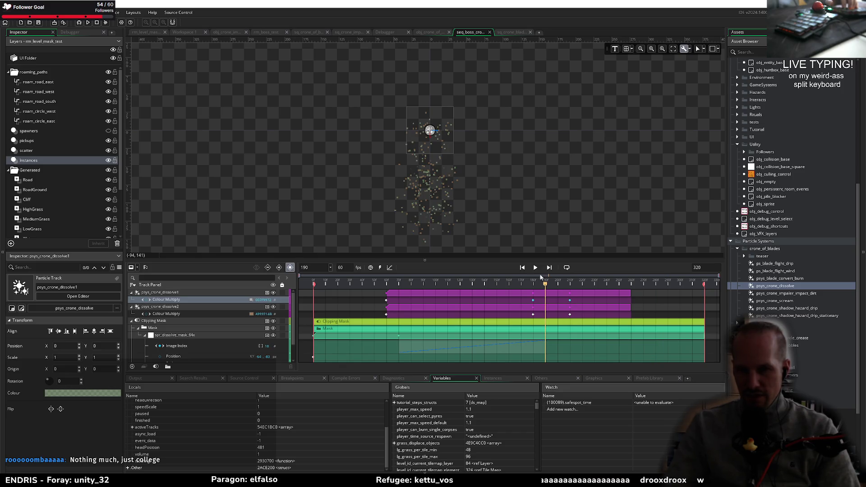
{"action": "left_click", "coordinate": [380, 268]}
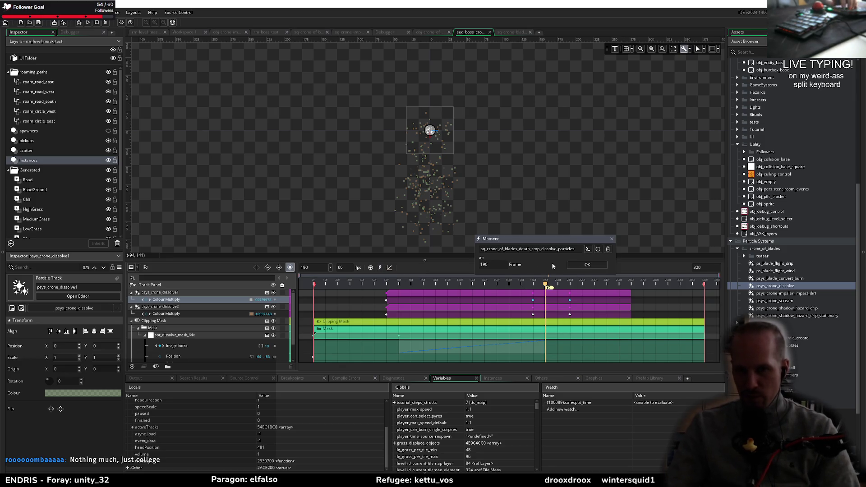
{"action": "left_click", "coordinate": [587, 265]}
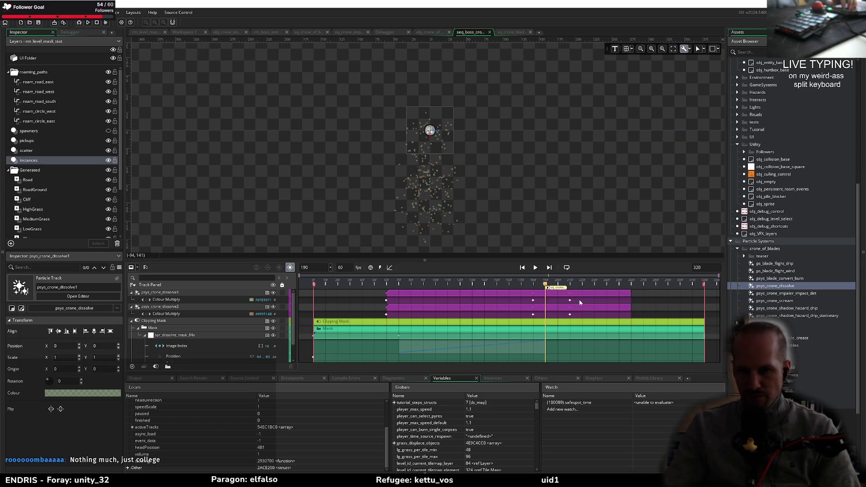
Step: Shift the Colour Multiply keyframes on both dissolve tracks later, toward the sequence end
{"action": "mouse_move", "coordinate": [579, 298]}
{"action": "left_mouse_down"}
{"action": "mouse_move", "coordinate": [522, 316]}
{"action": "mouse_move", "coordinate": [534, 318]}
{"action": "left_mouse_up"}
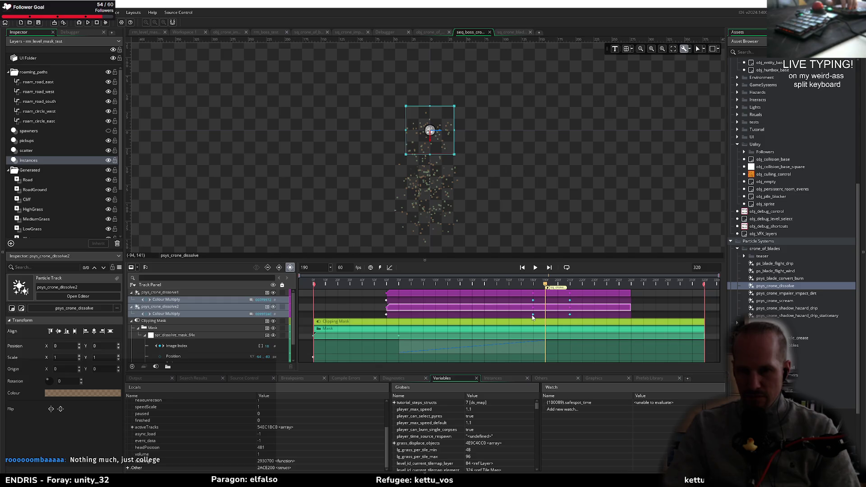
{"action": "left_click", "coordinate": [534, 315]}
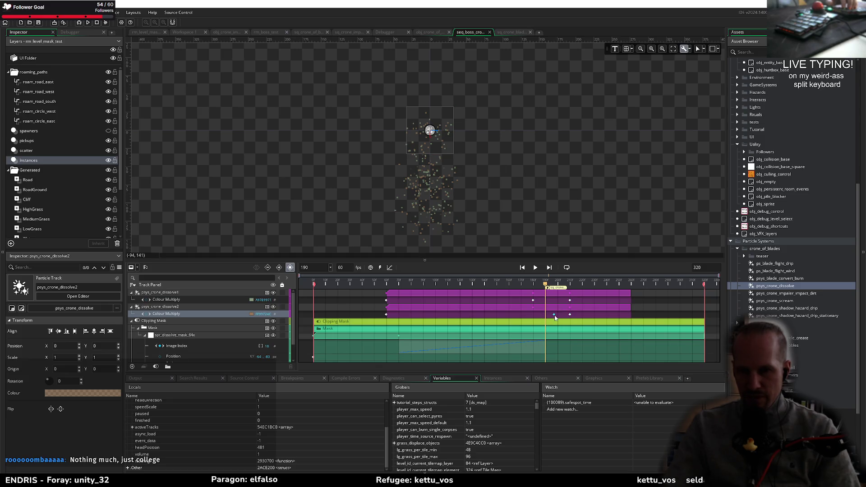
{"action": "double_click", "coordinate": [532, 317]}
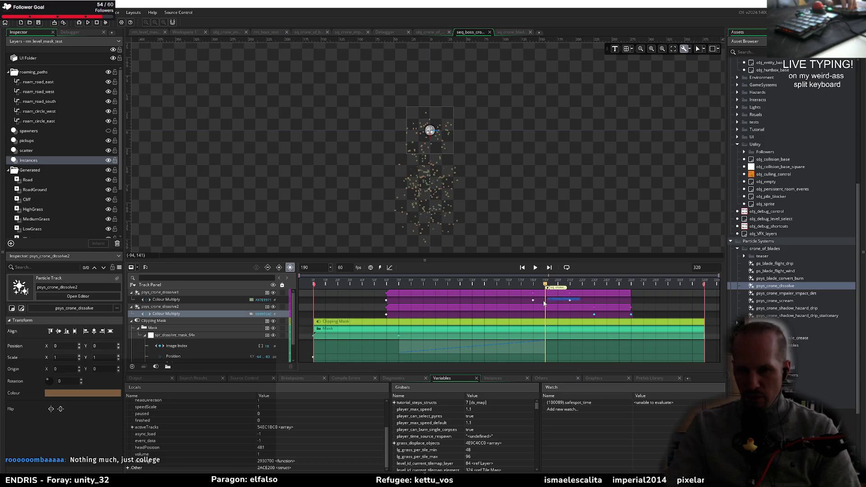
{"action": "double_click", "coordinate": [533, 300]}
{"action": "left_click_drag", "start_coordinate": [533, 300], "coordinate": [583, 305]}
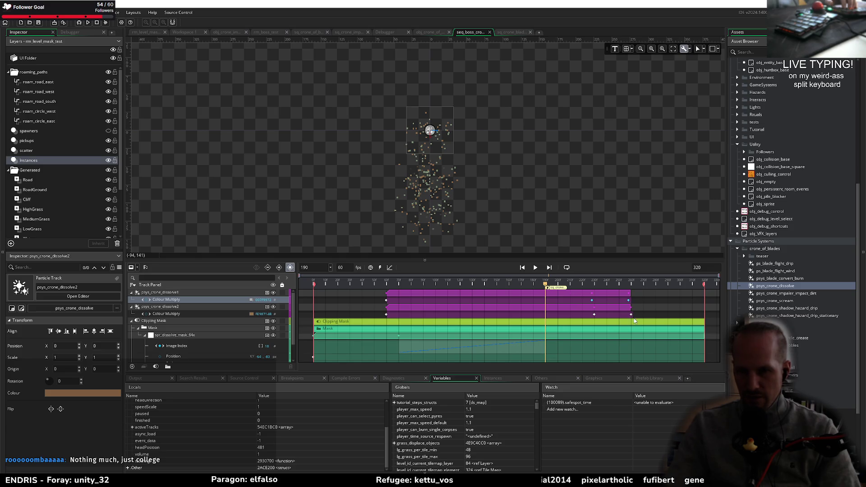
{"action": "left_click", "coordinate": [593, 316]}
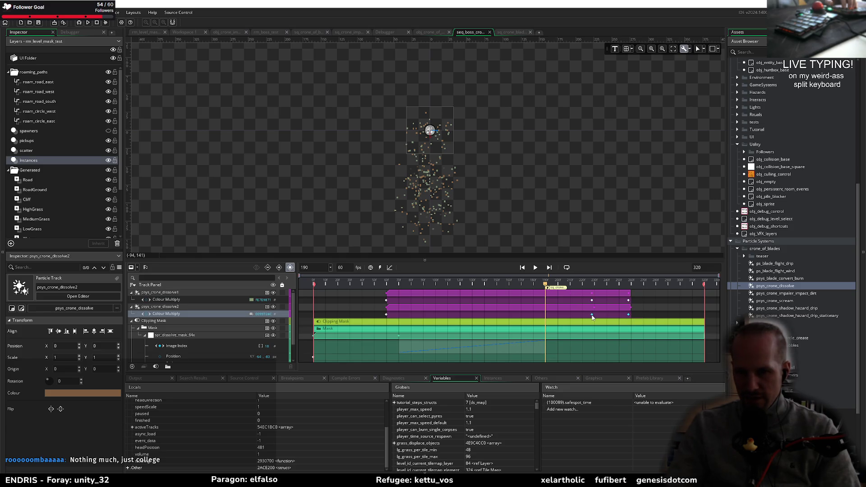
{"action": "left_click", "coordinate": [634, 302]}
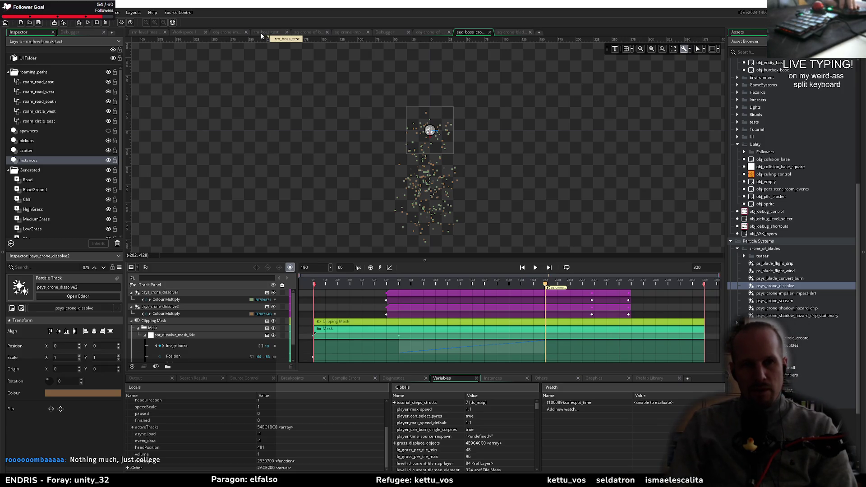
{"action": "left_click", "coordinate": [140, 32]}
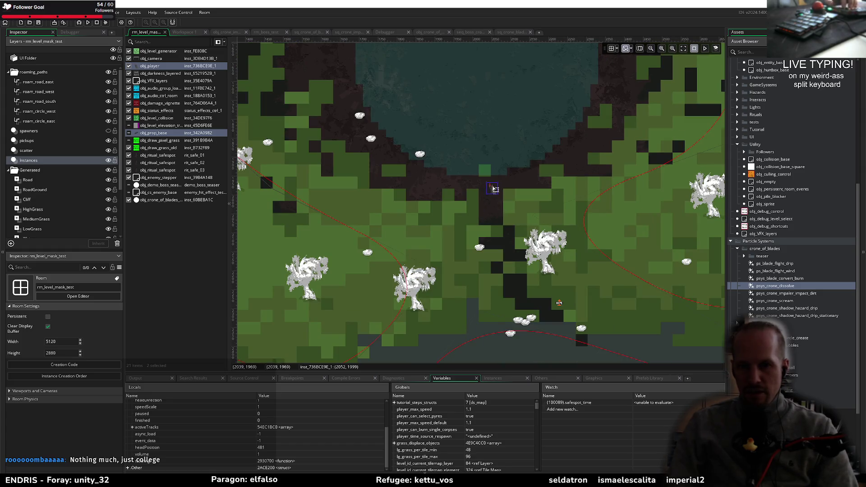
Step: Centre the rm_level_mask_test view on the obj_player instance at 2049, 2026
{"action": "left_click", "coordinate": [491, 199]}
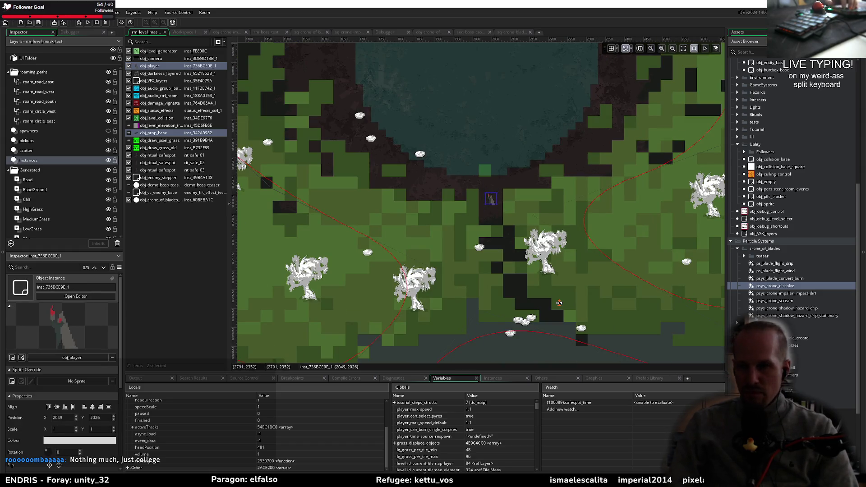
{"action": "scroll", "coordinate": [783, 243], "scroll_direction": "up", "scroll_amount": 8}
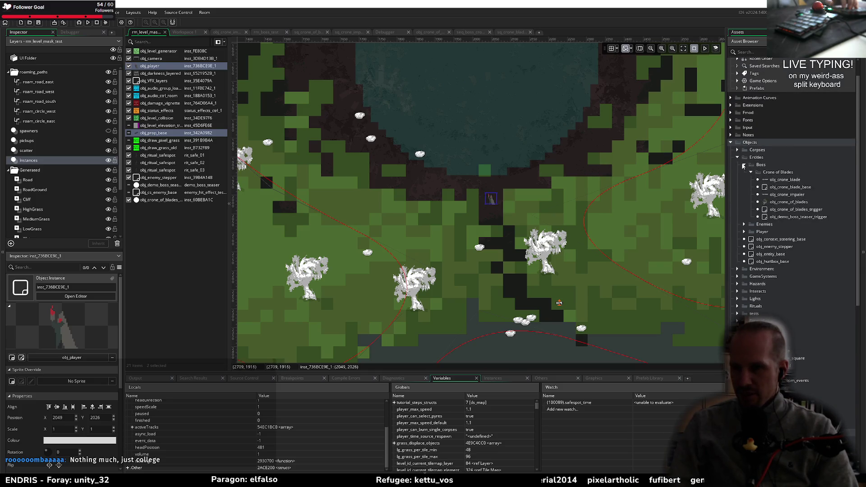
{"action": "key", "text": "Left"}
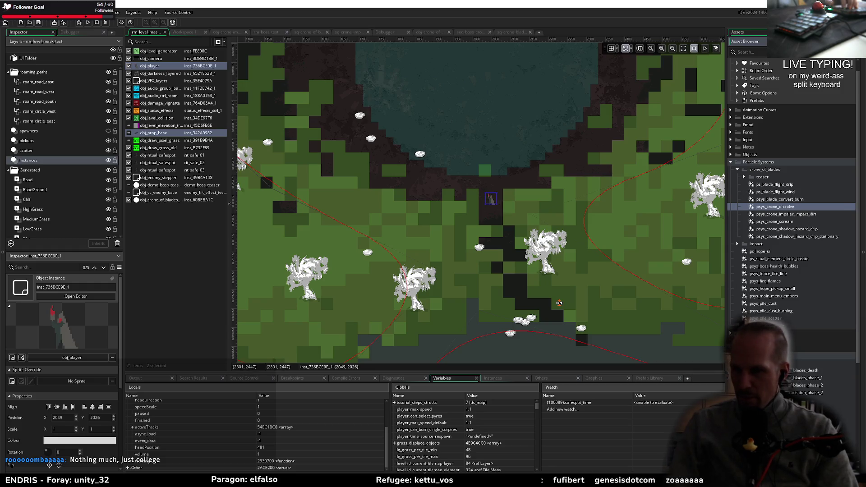
Step: Place seq_boss_crone_of_blades_death on the Road layer at 2113, 1906, above the player
{"action": "left_click", "coordinate": [805, 370]}
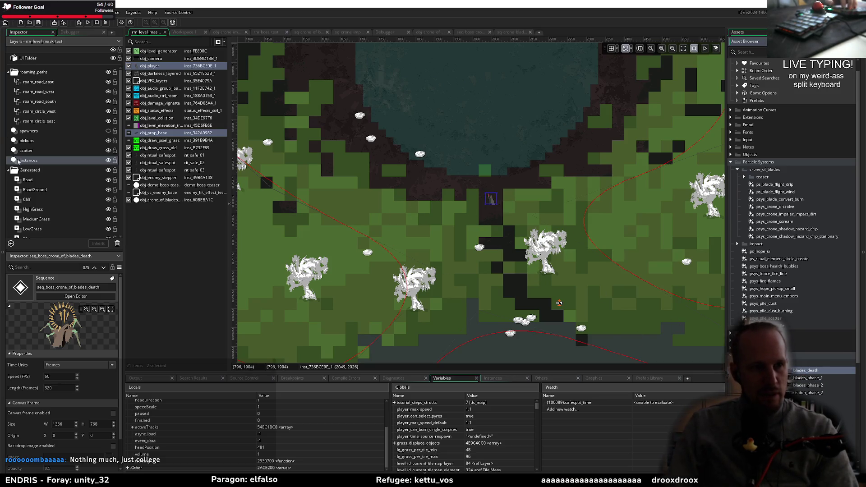
{"action": "scroll", "coordinate": [28, 184], "scroll_direction": "down", "scroll_amount": 2}
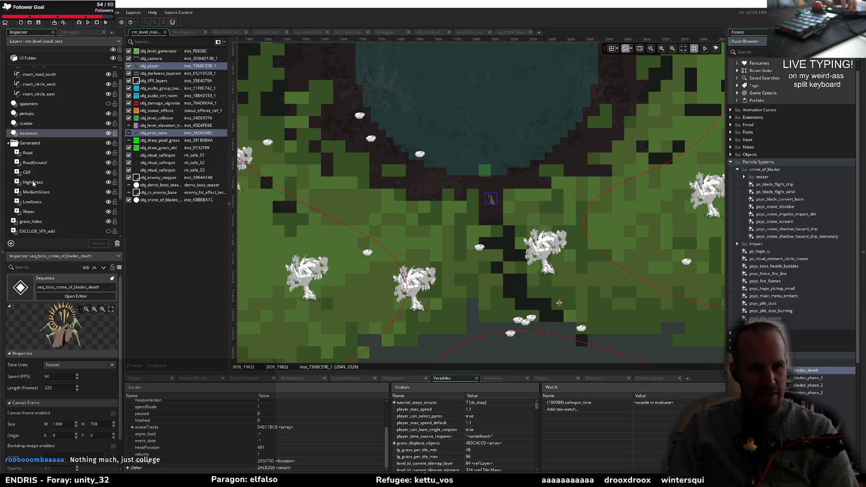
{"action": "left_click", "coordinate": [30, 152]}
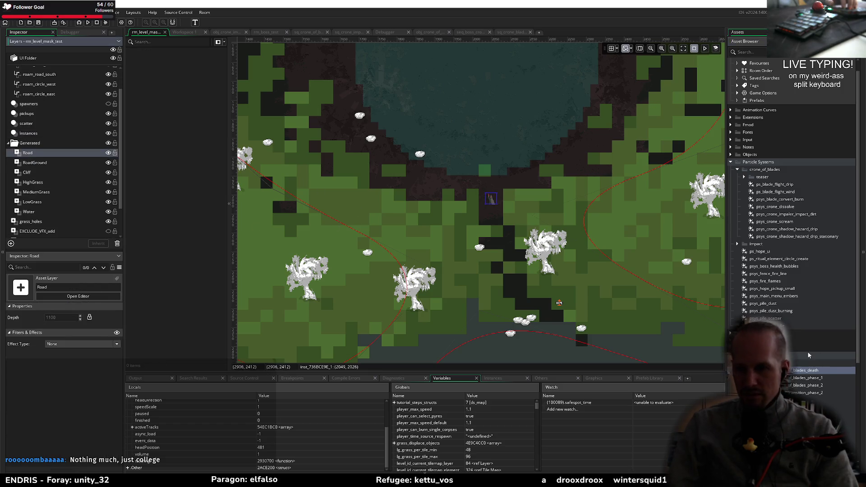
{"action": "mouse_move", "coordinate": [775, 373]}
{"action": "left_mouse_down"}
{"action": "mouse_move", "coordinate": [458, 180]}
{"action": "mouse_move", "coordinate": [449, 183]}
{"action": "mouse_move", "coordinate": [473, 192]}
{"action": "mouse_move", "coordinate": [504, 156]}
{"action": "mouse_move", "coordinate": [513, 165]}
{"action": "mouse_move", "coordinate": [531, 163]}
{"action": "left_mouse_up"}
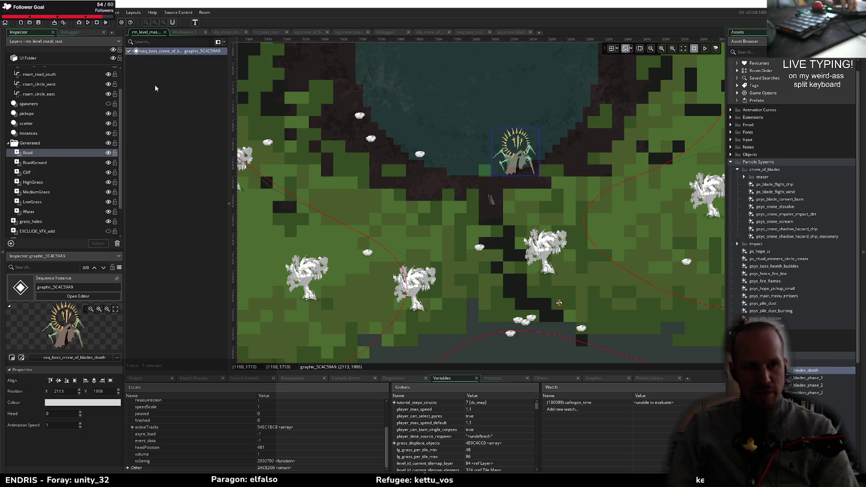
Step: Play-test the game with the debugger from the title menu, then close the game window
{"action": "key", "text": "F6"}
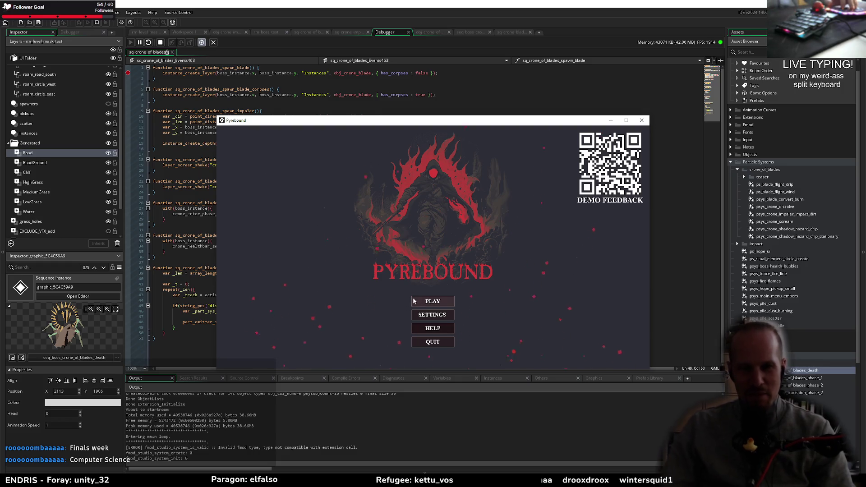
{"action": "left_click", "coordinate": [423, 304]}
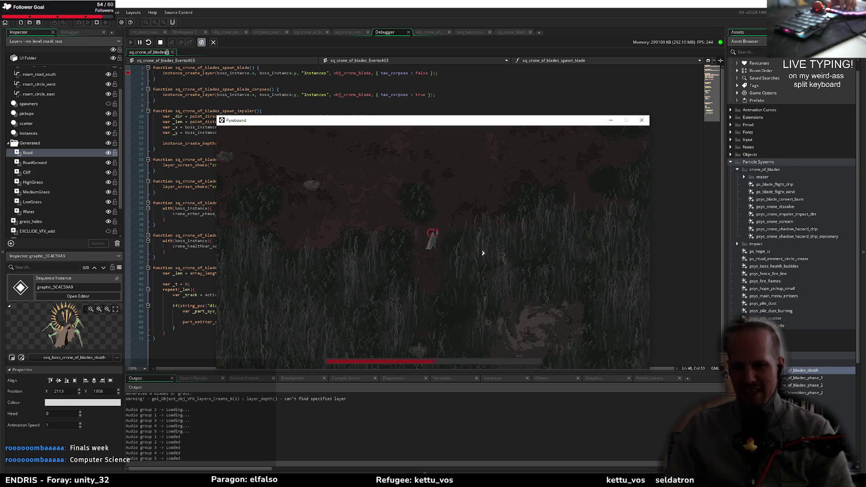
{"action": "left_click", "coordinate": [641, 120]}
{"action": "left_click", "coordinate": [506, 32]}
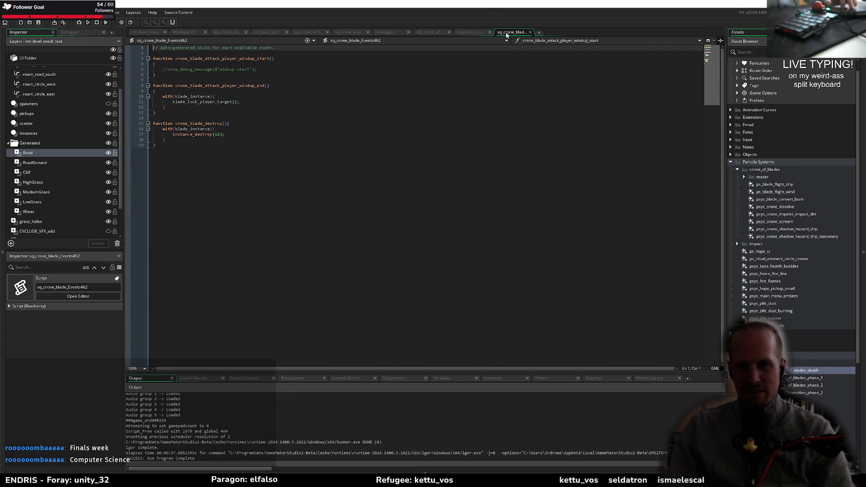
Step: Reopen the boss sequence, enlarge its timeline panel, and select seq_boss_crone_of_blades_phase_2
{"action": "left_click", "coordinate": [438, 34]}
{"action": "left_click", "coordinate": [469, 34]}
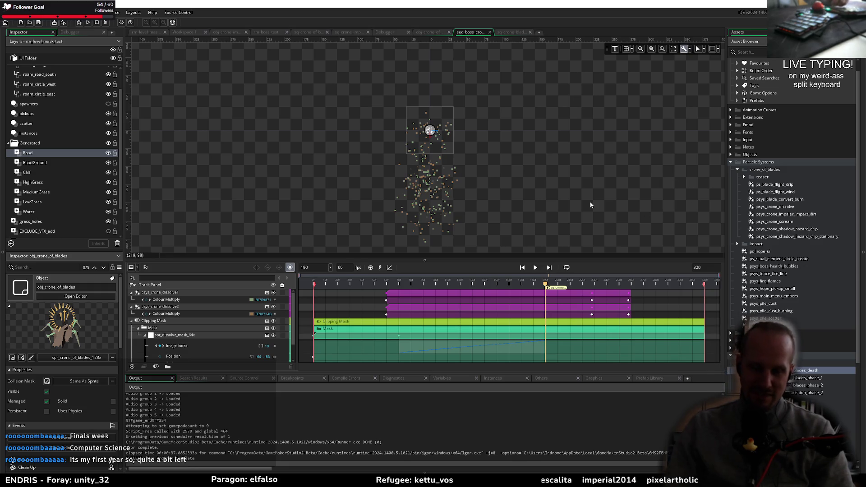
{"action": "left_click_drag", "start_coordinate": [541, 217], "coordinate": [546, 196]}
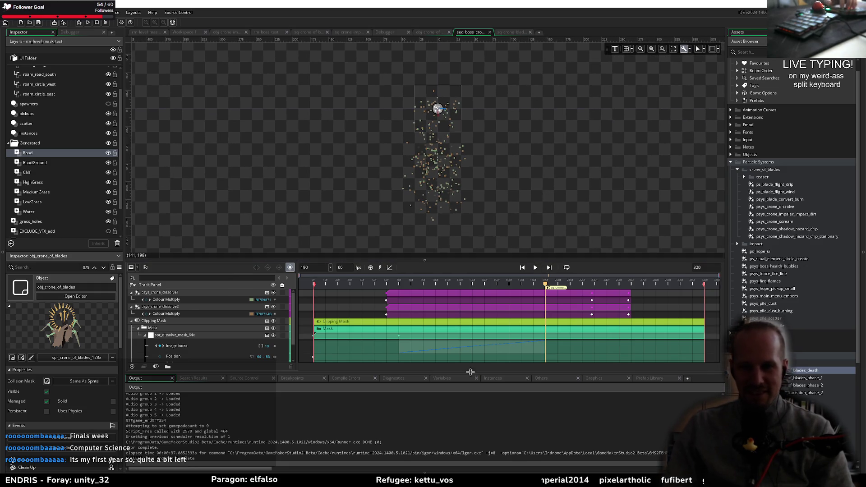
{"action": "left_click_drag", "start_coordinate": [447, 371], "coordinate": [451, 414]}
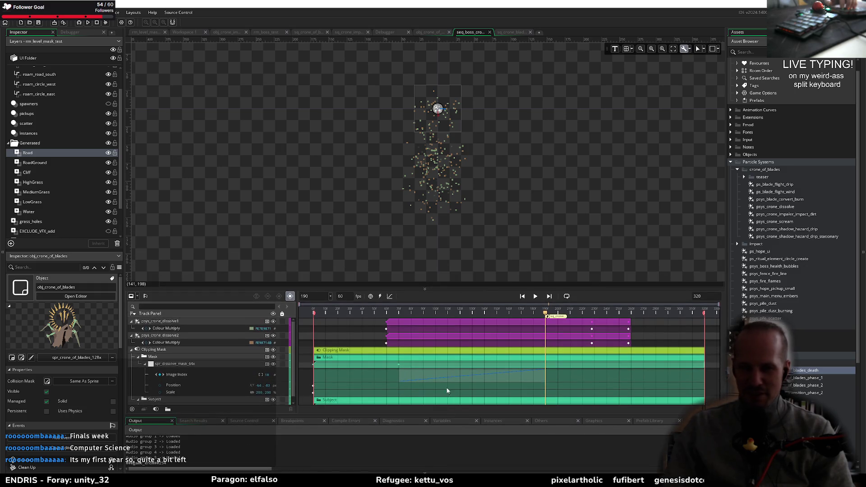
{"action": "left_click_drag", "start_coordinate": [459, 288], "coordinate": [458, 300]}
{"action": "left_click_drag", "start_coordinate": [550, 244], "coordinate": [524, 259]}
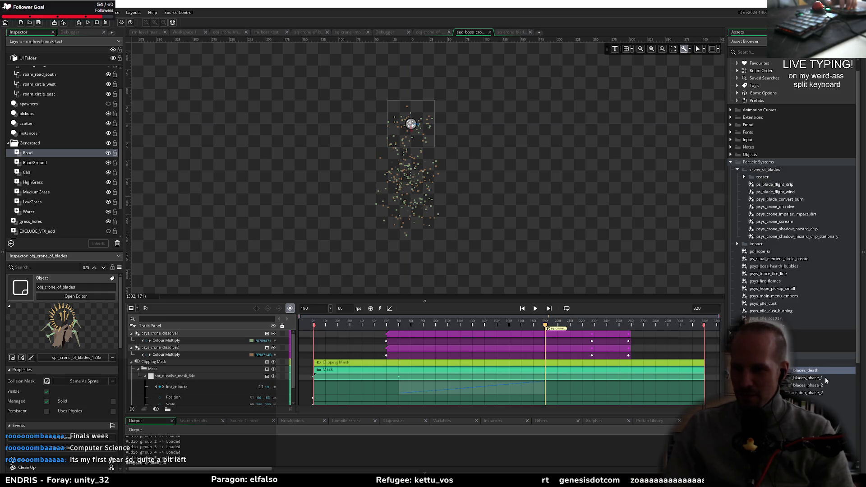
{"action": "left_click", "coordinate": [805, 385]}
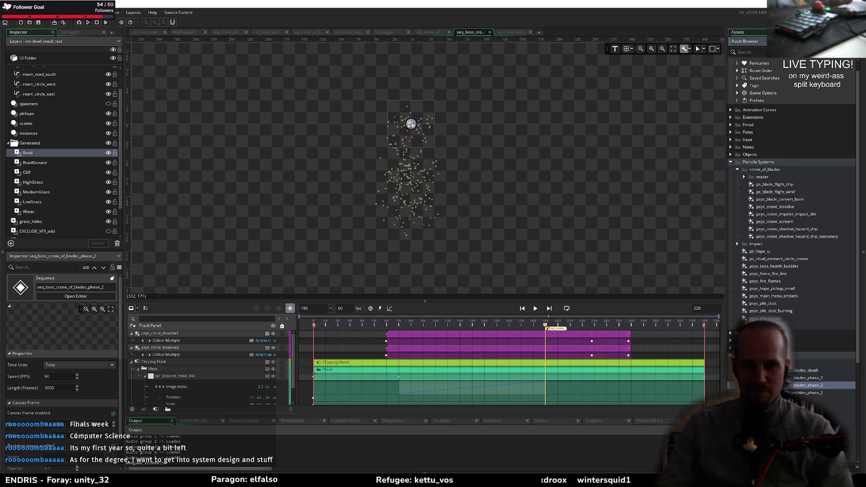
{"action": "mouse_move", "coordinate": [542, 233]}
{"action": "left_mouse_down"}
{"action": "mouse_move", "coordinate": [582, 227]}
{"action": "mouse_move", "coordinate": [564, 236]}
{"action": "left_mouse_up"}
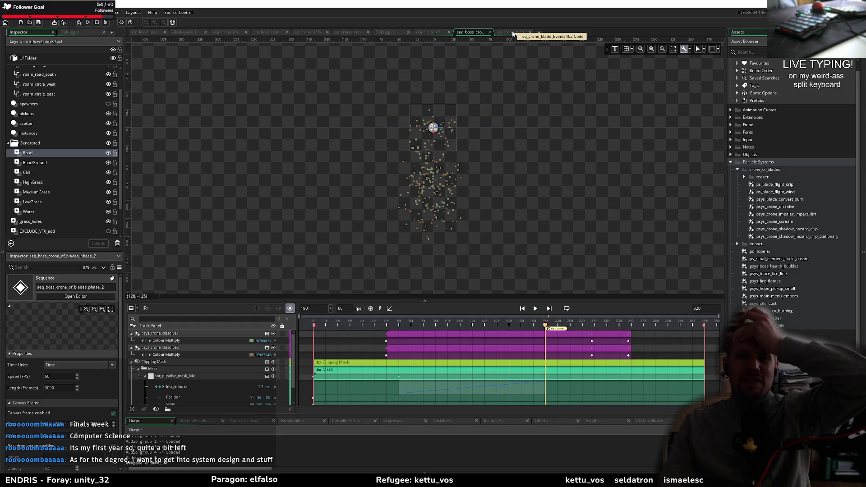
{"action": "left_click", "coordinate": [511, 33]}
Step: Go to the sq_crone_of_blades_Events463 script and launch a debug run
{"action": "left_click", "coordinate": [430, 32]}
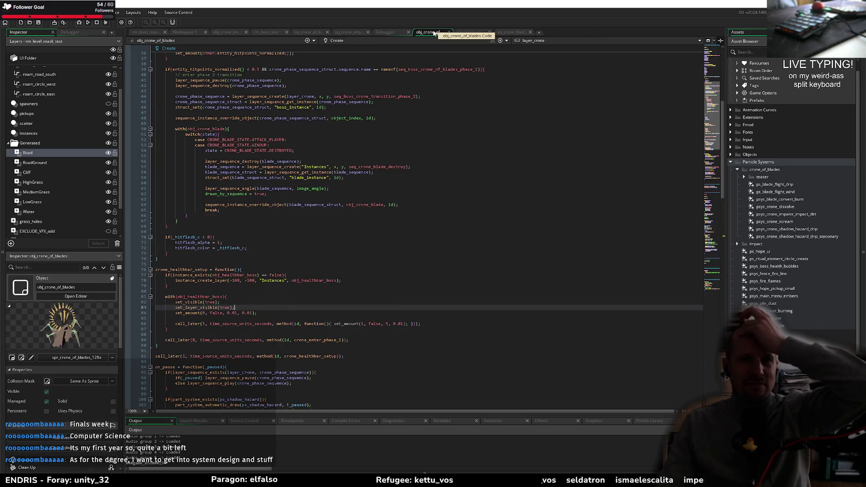
{"action": "left_click", "coordinate": [356, 33]}
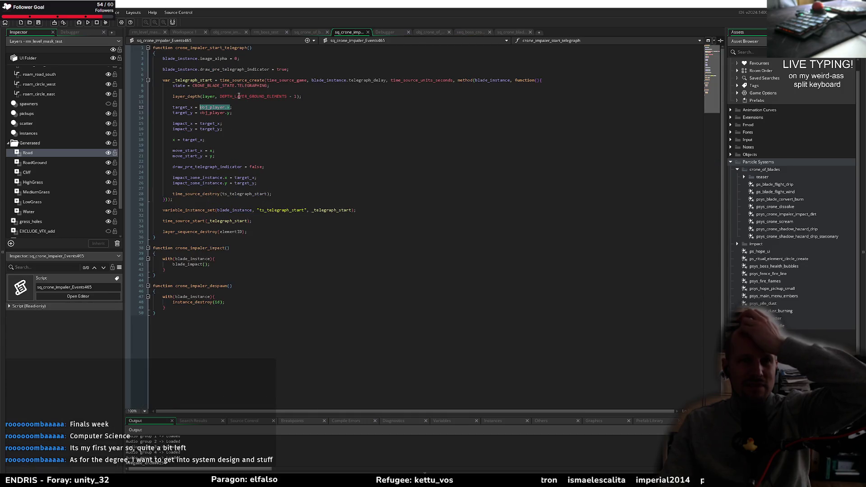
{"action": "left_click", "coordinate": [308, 33]}
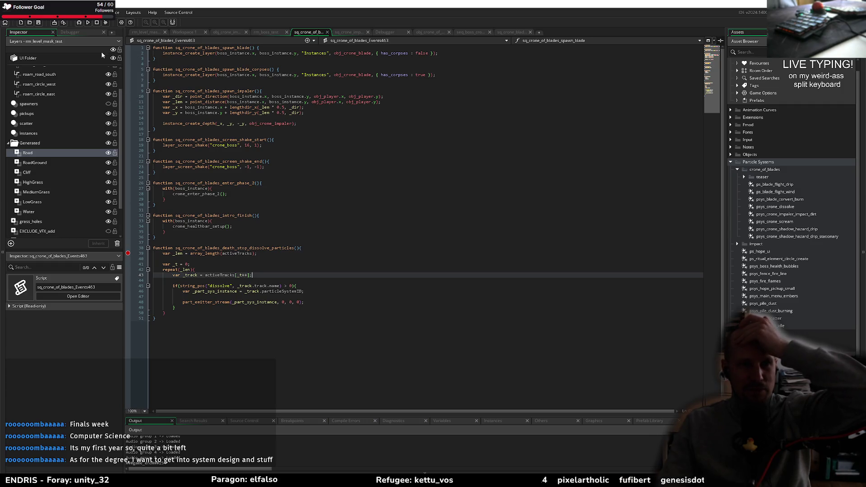
{"action": "left_click", "coordinate": [81, 23]}
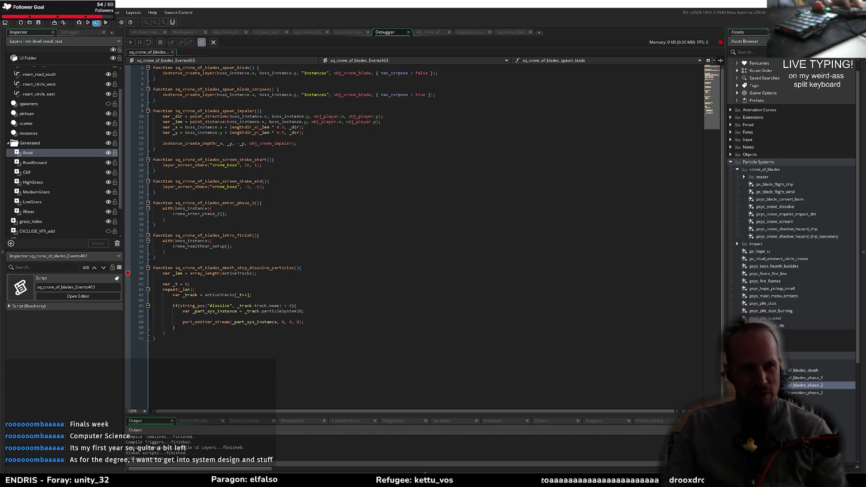
{"action": "left_click", "coordinate": [189, 322]}
{"action": "left_click", "coordinate": [190, 261]}
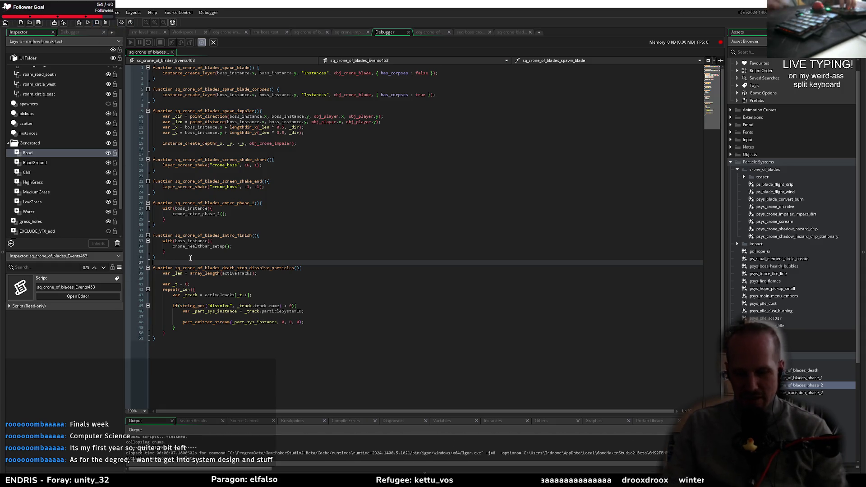
{"action": "key", "text": "Return"}
{"action": "type", "text": "///@"}
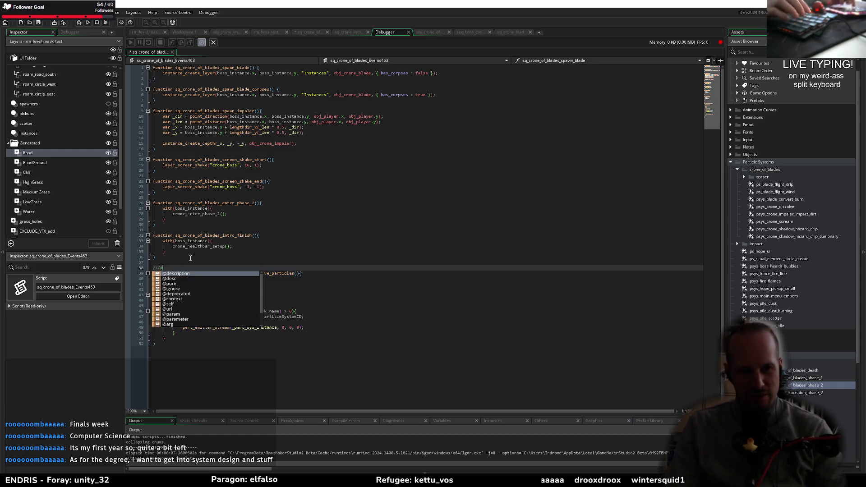
{"action": "type", "text": "sel"}
{"action": "key", "text": "Return"}
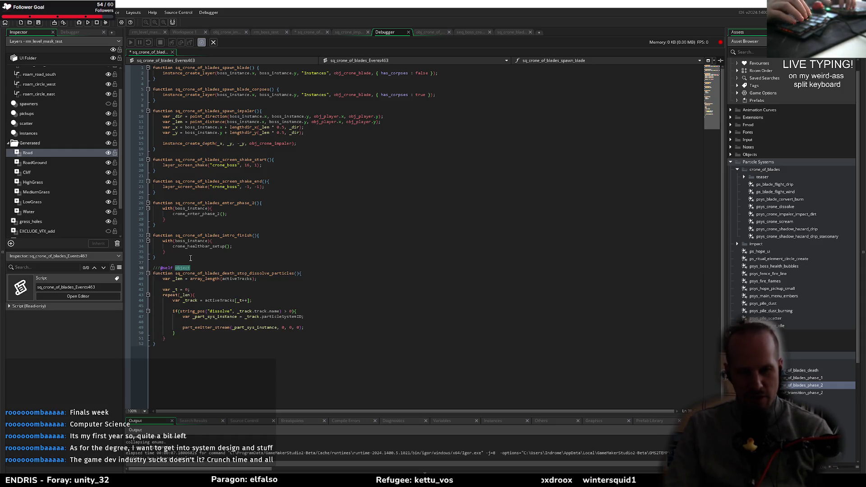
{"action": "type", "text": "Id."}
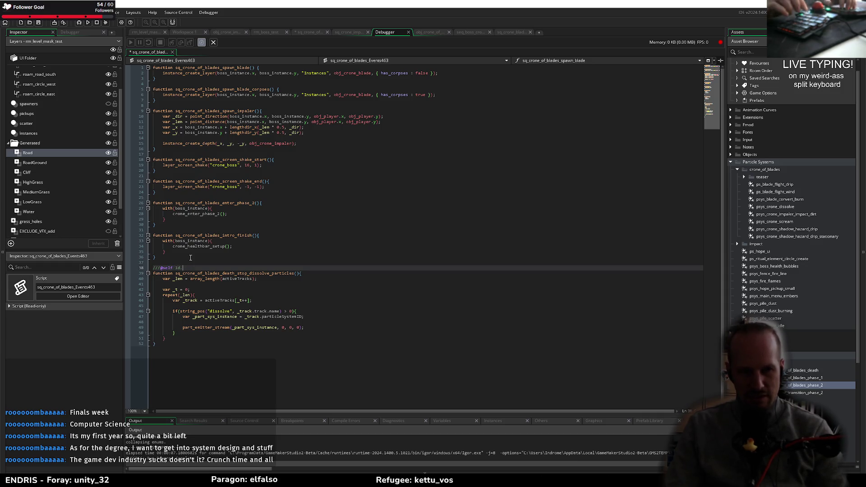
{"action": "type", "text": "SequenceInstance"}
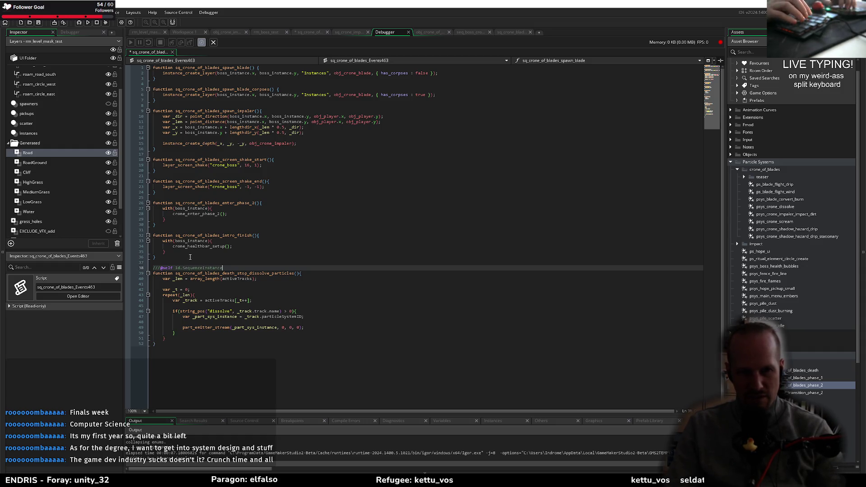
{"action": "key", "text": "ctrl+s"}
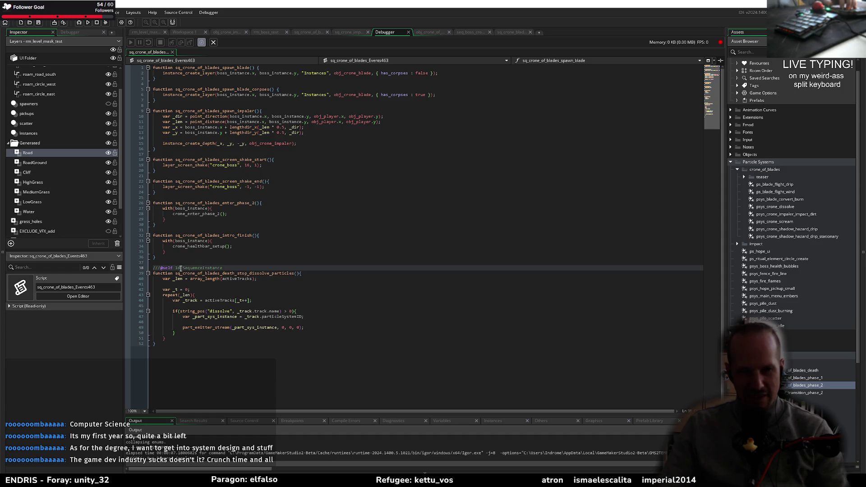
{"action": "left_click", "coordinate": [238, 273]}
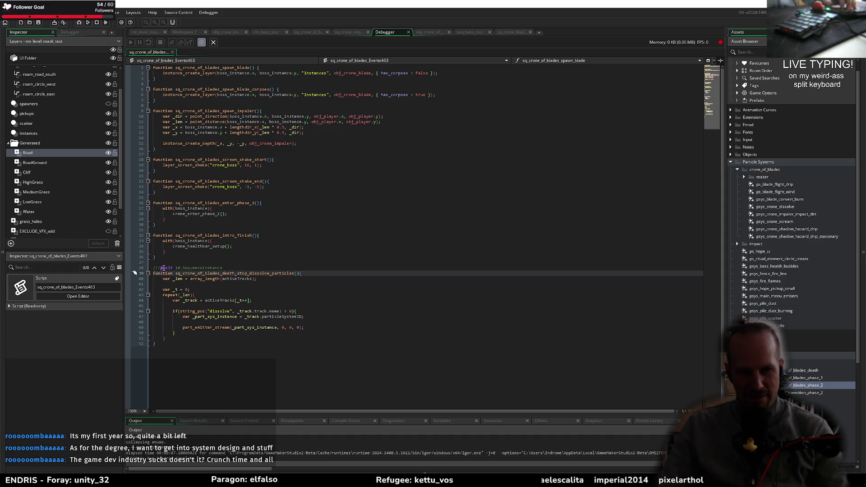
{"action": "left_click", "coordinate": [183, 267]}
{"action": "key", "text": "ctrl+Delete"}
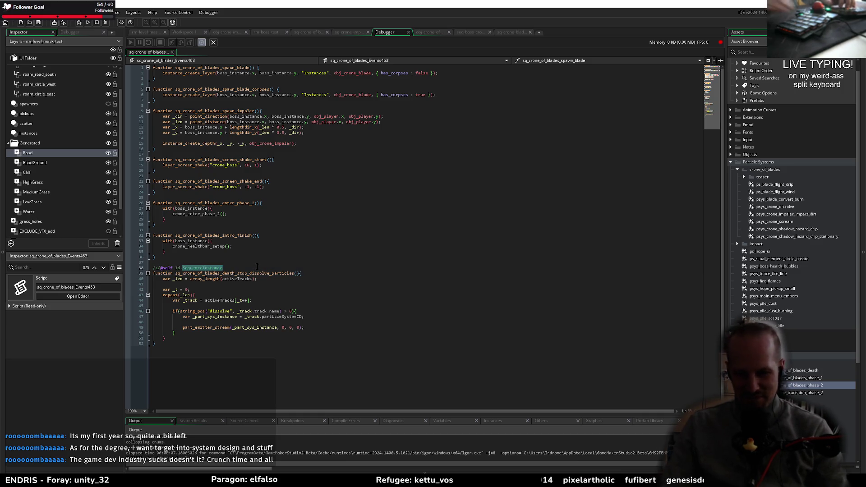
{"action": "type", "text": "Instance"}
{"action": "key", "text": "ctrl+s"}
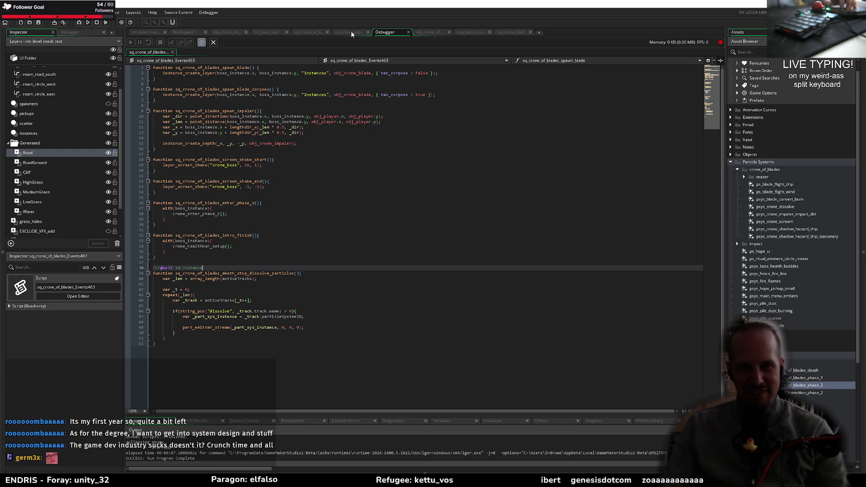
{"action": "left_click", "coordinate": [230, 33]}
Step: Scroll through obj_crone_impaler's event code and check the sequence functions' documentation
{"action": "left_click", "coordinate": [234, 281]}
{"action": "scroll", "coordinate": [270, 283], "scroll_direction": "up", "scroll_amount": 15}
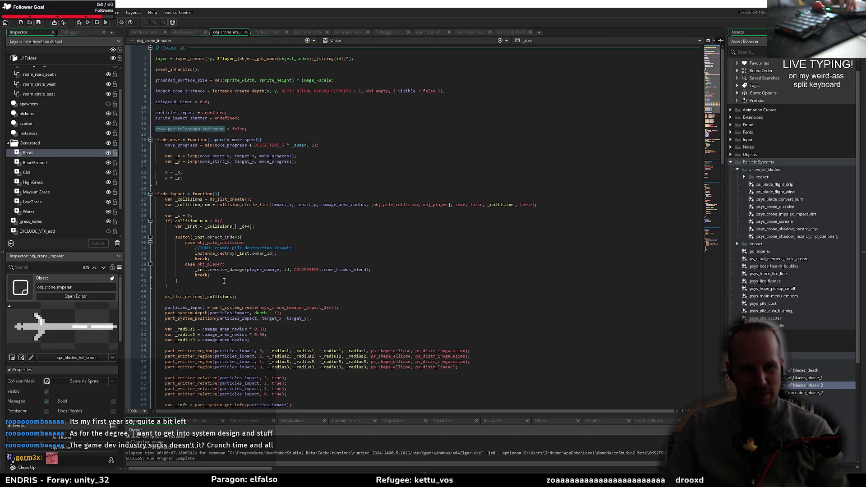
{"action": "scroll", "coordinate": [223, 280], "scroll_direction": "down", "scroll_amount": 10}
{"action": "scroll", "coordinate": [210, 193], "scroll_direction": "up", "scroll_amount": 10}
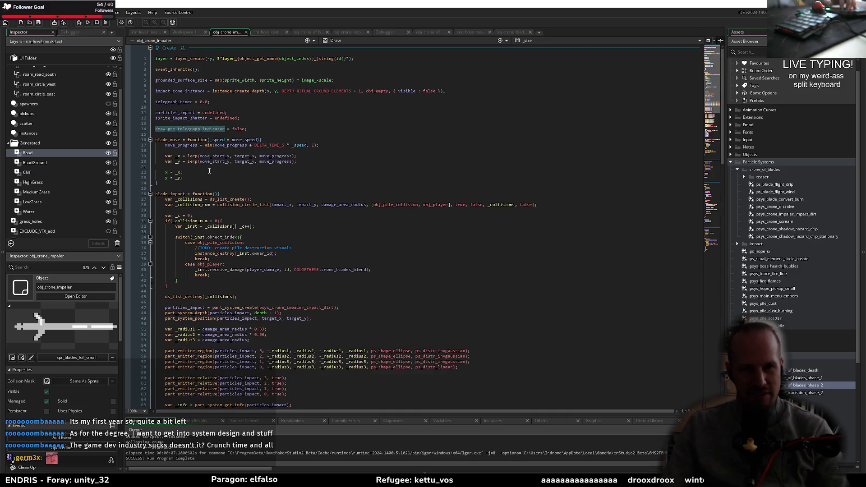
{"action": "scroll", "coordinate": [234, 216], "scroll_direction": "down", "scroll_amount": 20}
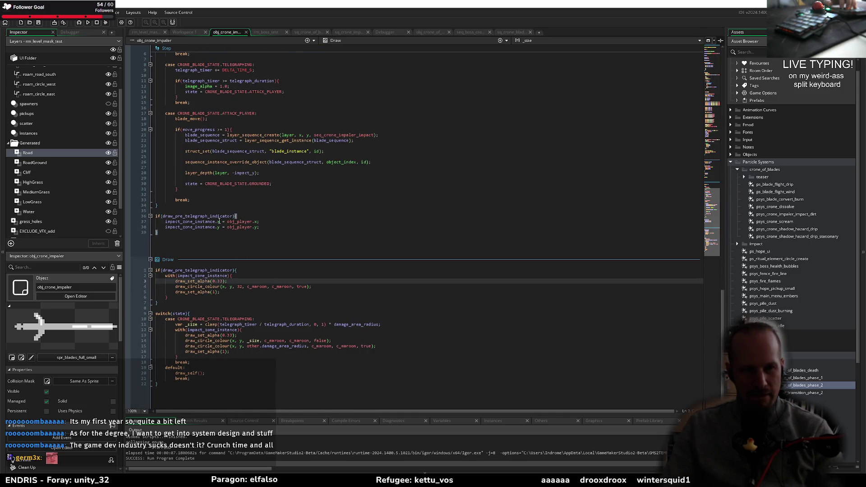
{"action": "scroll", "coordinate": [218, 223], "scroll_direction": "up", "scroll_amount": 6}
{"action": "mouse_move", "coordinate": [243, 259]}
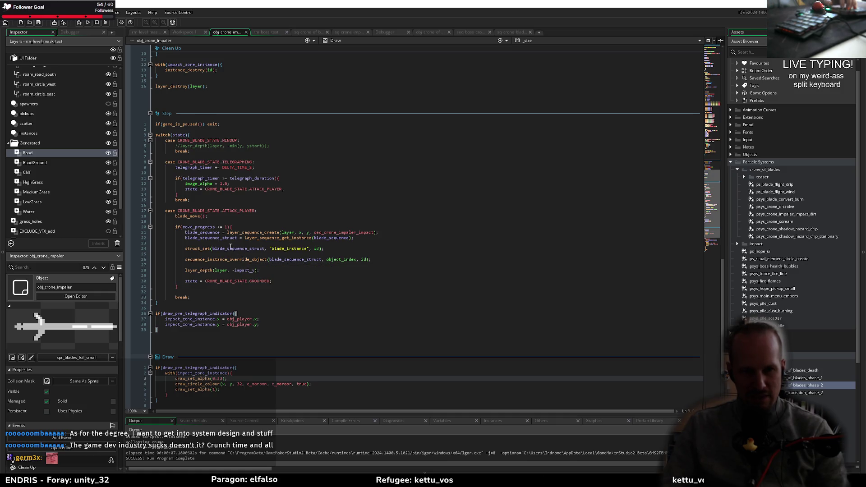
{"action": "mouse_move", "coordinate": [292, 238]}
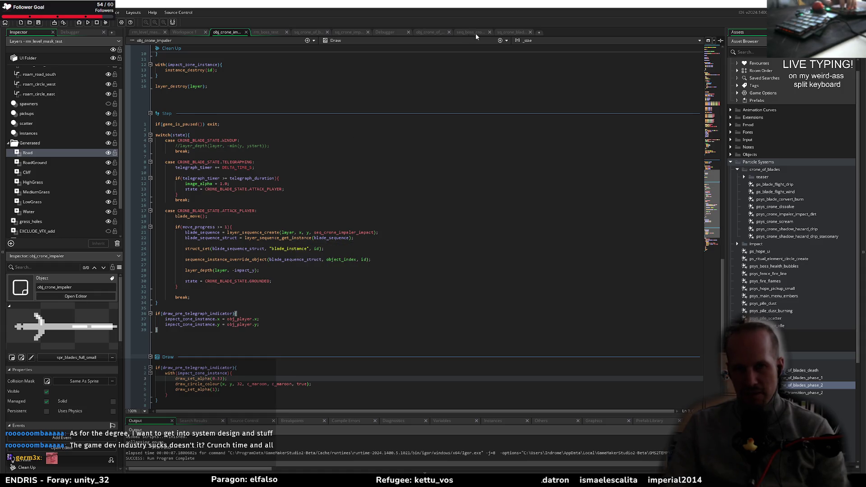
{"action": "left_click", "coordinate": [512, 32]}
{"action": "left_click", "coordinate": [316, 32]}
{"action": "left_click", "coordinate": [178, 248]}
{"action": "double_click", "coordinate": [192, 248]}
{"action": "type", "text": "Struct.SequenceInstance"}
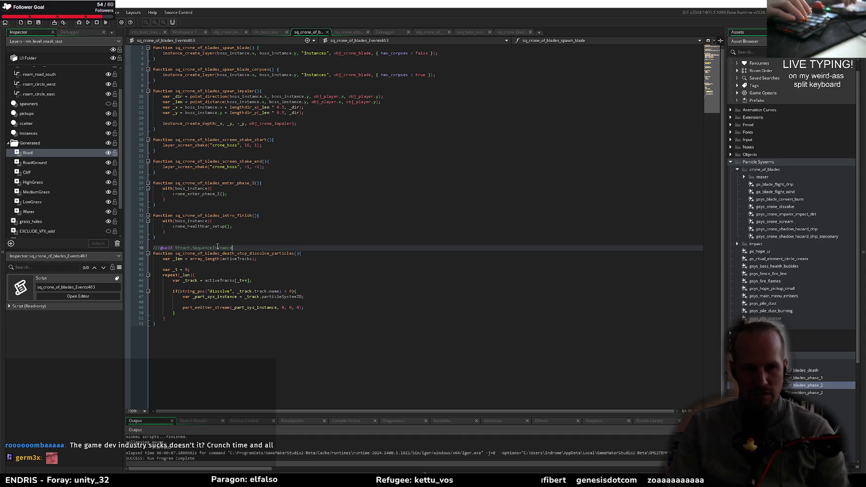
{"action": "key", "text": "ctrl+s"}
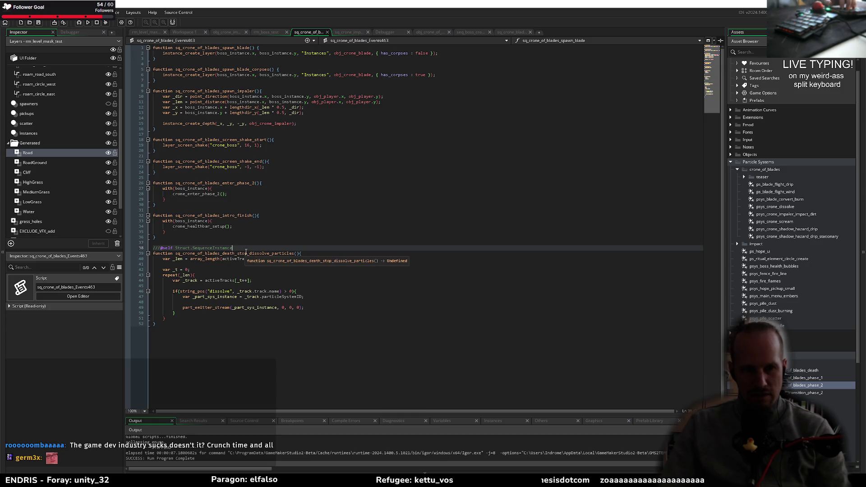
{"action": "left_click_drag", "start_coordinate": [239, 248], "coordinate": [179, 248]}
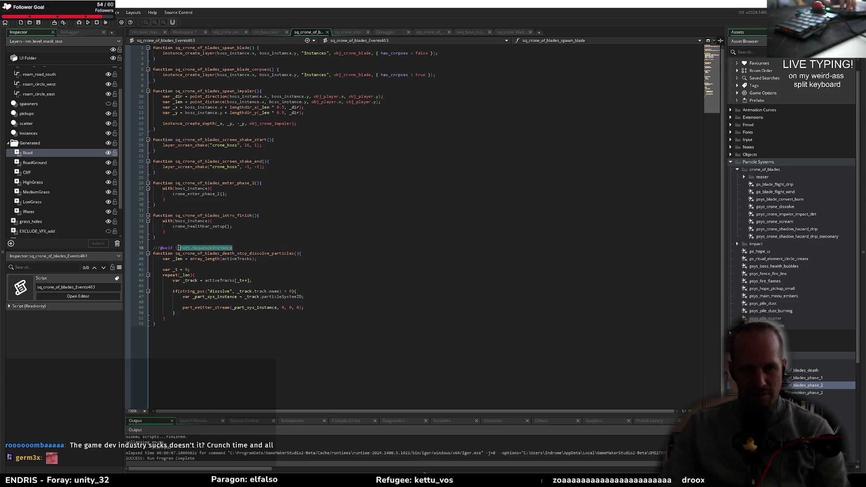
{"action": "type", "text": "obj_crone_"}
{"action": "key", "text": "Escape"}
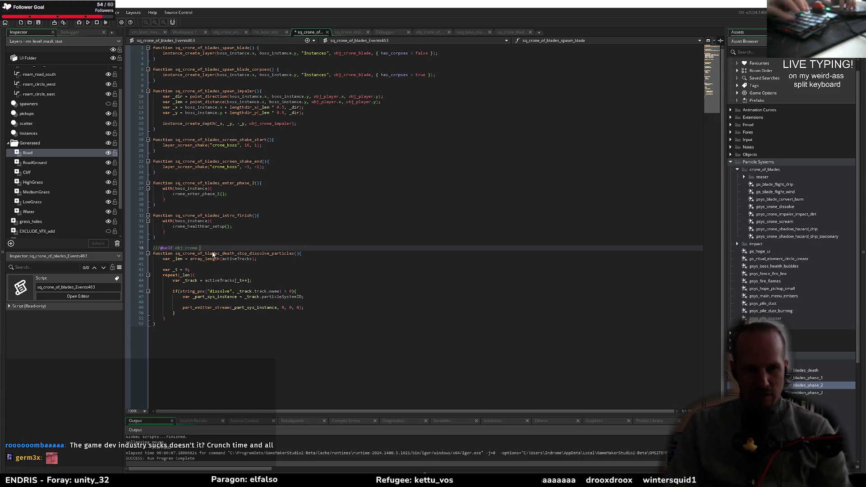
{"action": "type", "text": "of_blades"}
{"action": "key", "text": "ctrl+s"}
{"action": "mouse_move", "coordinate": [268, 254]}
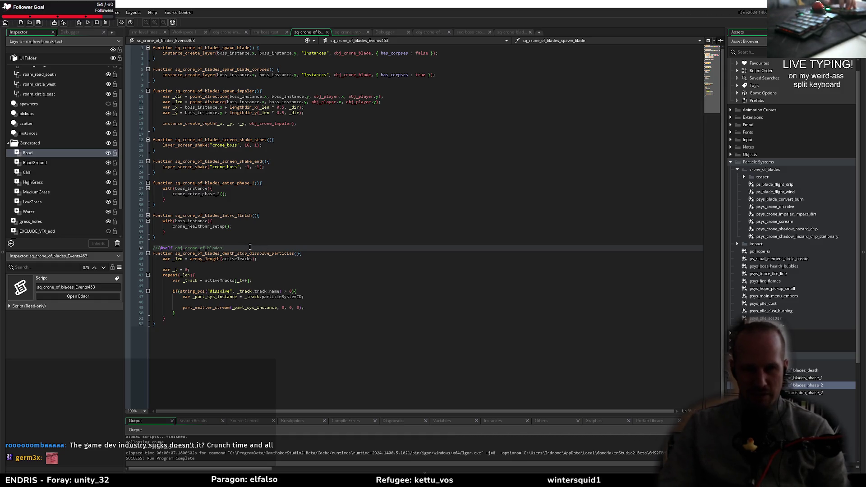
{"action": "left_click_drag", "start_coordinate": [161, 248], "coordinate": [250, 247]}
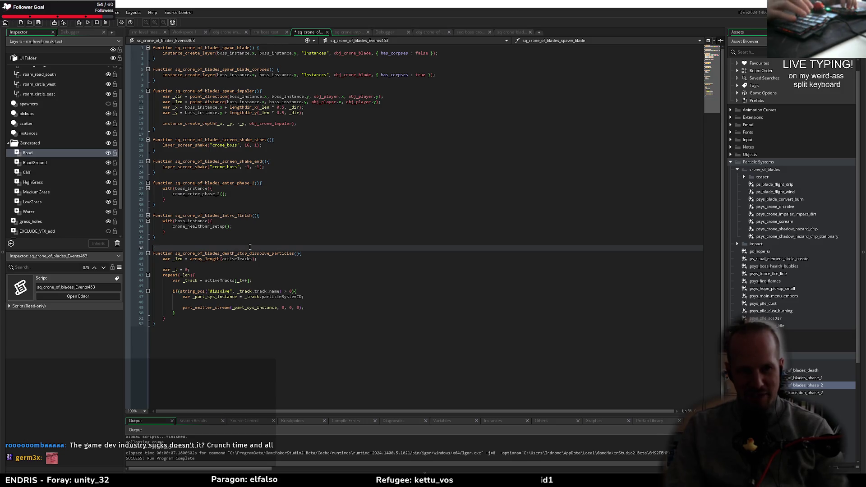
{"action": "key", "text": "BackSpace"}
{"action": "key", "text": "BackSpace"}
{"action": "key", "text": "BackSpace"}
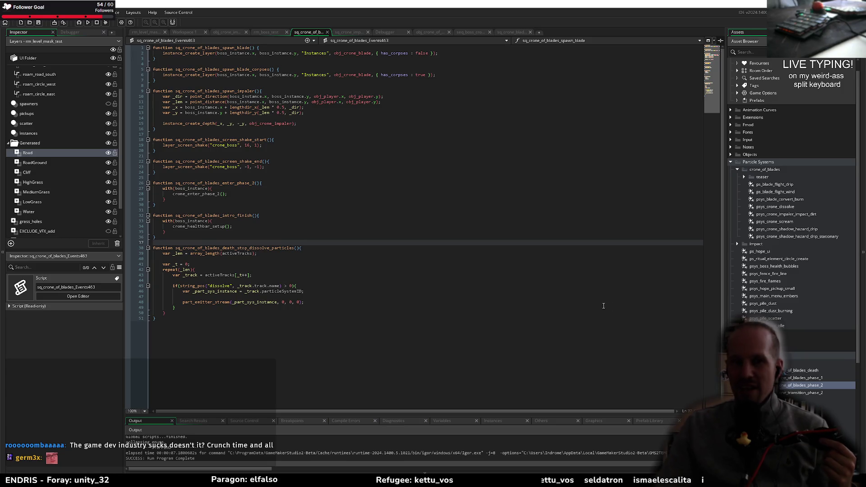
Step: Set a breakpoint on the stop-dissolve function and launch the game with the debugger
{"action": "left_click", "coordinate": [239, 188]}
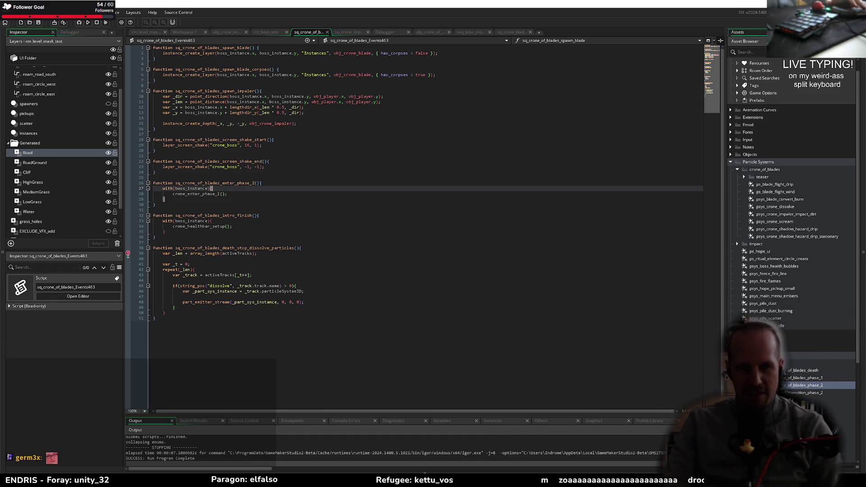
{"action": "key", "text": "F5"}
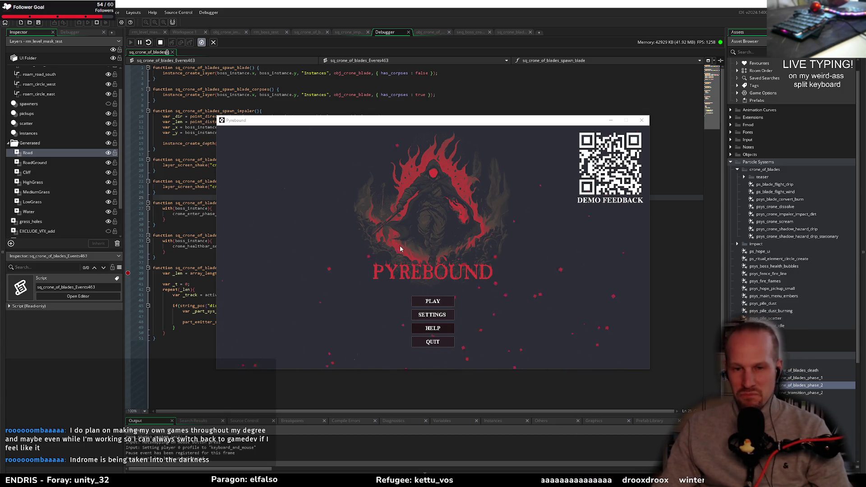
Step: Start a new game, then step over twice from the breakpoint to the repeat loop
{"action": "left_click", "coordinate": [431, 301]}
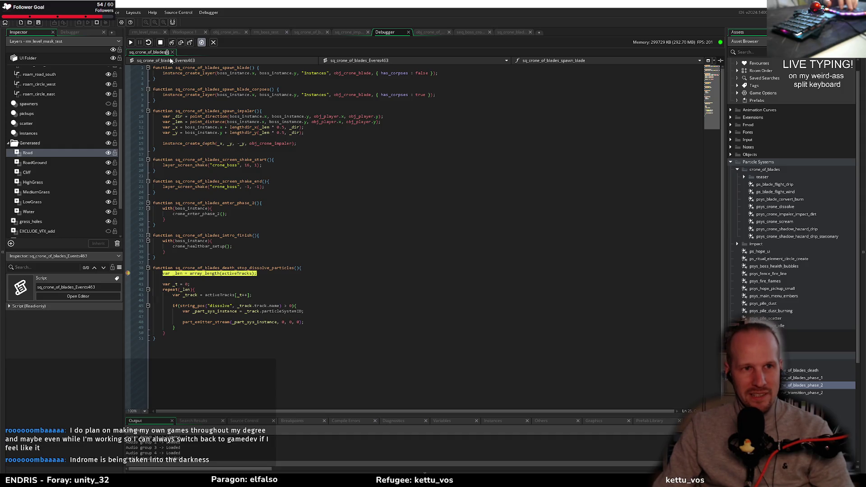
{"action": "left_click", "coordinate": [181, 46]}
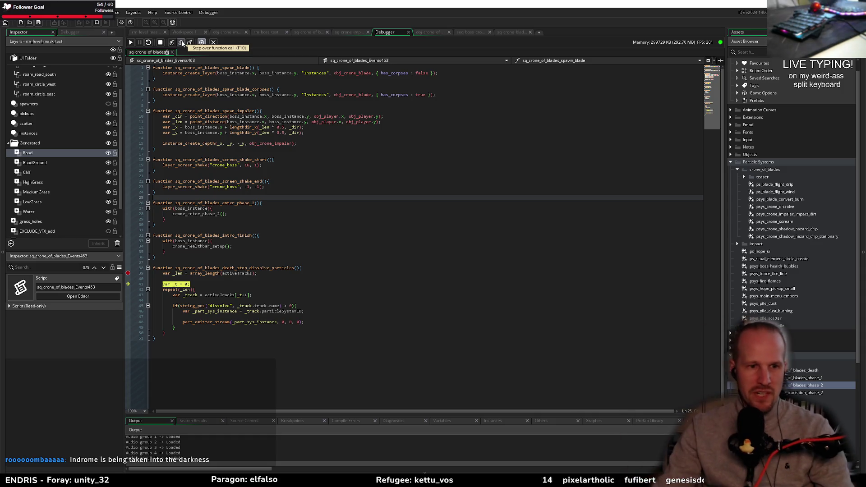
{"action": "left_click", "coordinate": [182, 43]}
Step: Step into the loop body and inspect the _track struct's fields in the Locals panel
{"action": "left_click", "coordinate": [181, 43]}
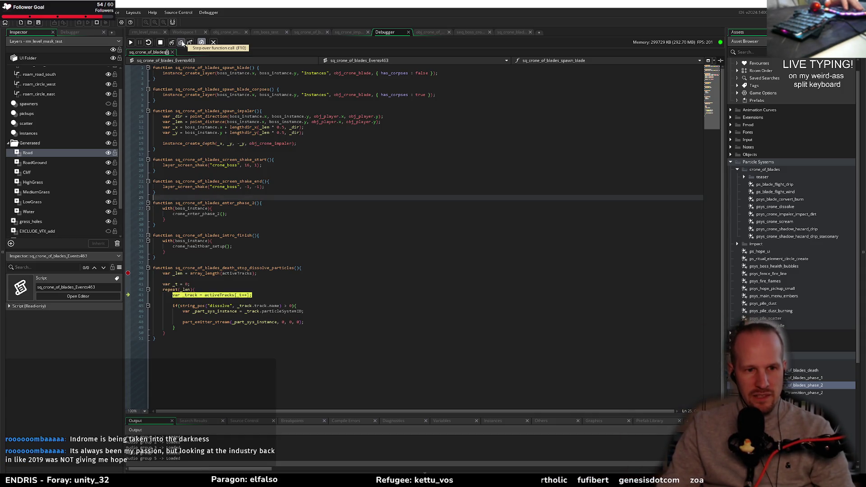
{"action": "left_click", "coordinate": [181, 43]}
{"action": "mouse_move", "coordinate": [189, 294]}
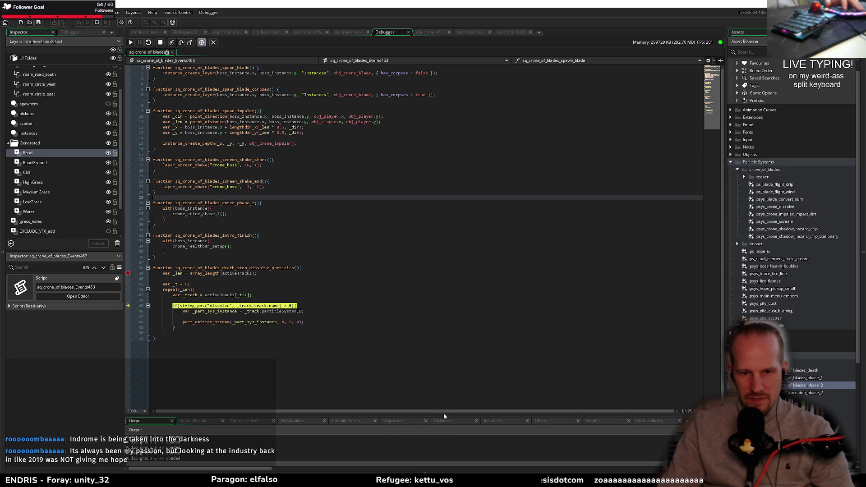
{"action": "left_click_drag", "start_coordinate": [443, 414], "coordinate": [447, 371]}
{"action": "left_click", "coordinate": [446, 367]}
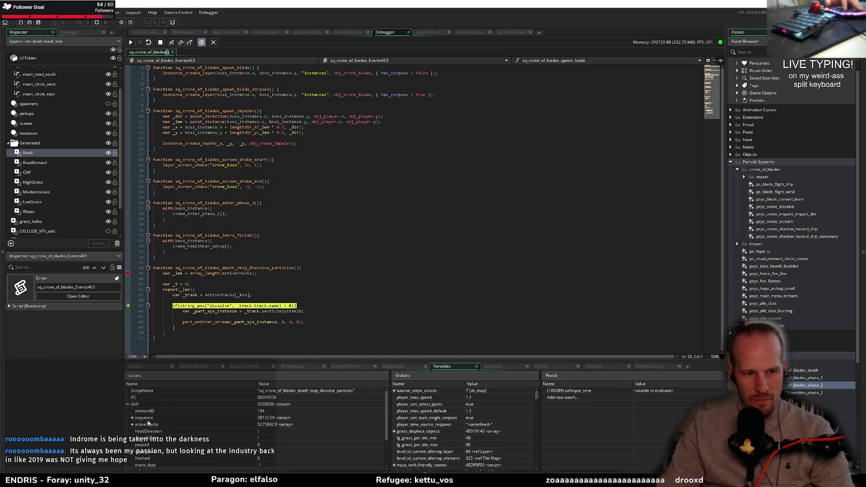
{"action": "left_click", "coordinate": [127, 431]}
{"action": "scroll", "coordinate": [148, 438], "scroll_direction": "down", "scroll_amount": 5}
{"action": "scroll", "coordinate": [149, 439], "scroll_direction": "down", "scroll_amount": 10}
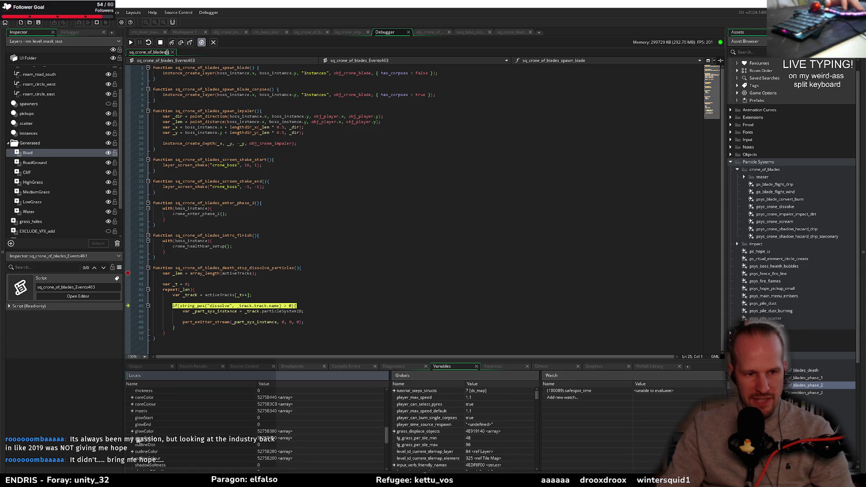
{"action": "scroll", "coordinate": [132, 432], "scroll_direction": "down", "scroll_amount": 3}
{"action": "left_click", "coordinate": [132, 438]}
{"action": "scroll", "coordinate": [190, 442], "scroll_direction": "down", "scroll_amount": 2}
{"action": "scroll", "coordinate": [152, 453], "scroll_direction": "down", "scroll_amount": 2}
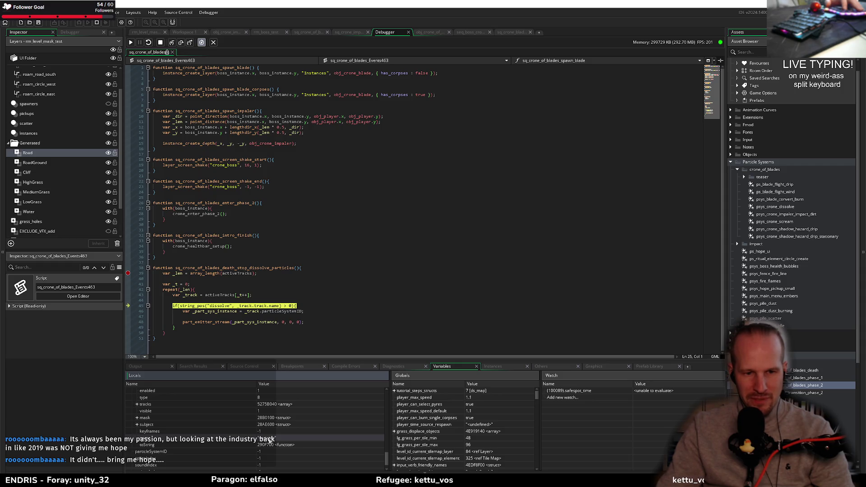
Step: Step through the next iteration, checking the track name, to the emitter-stream line, then stop debugging
{"action": "left_click", "coordinate": [181, 43]}
{"action": "left_click", "coordinate": [181, 42]}
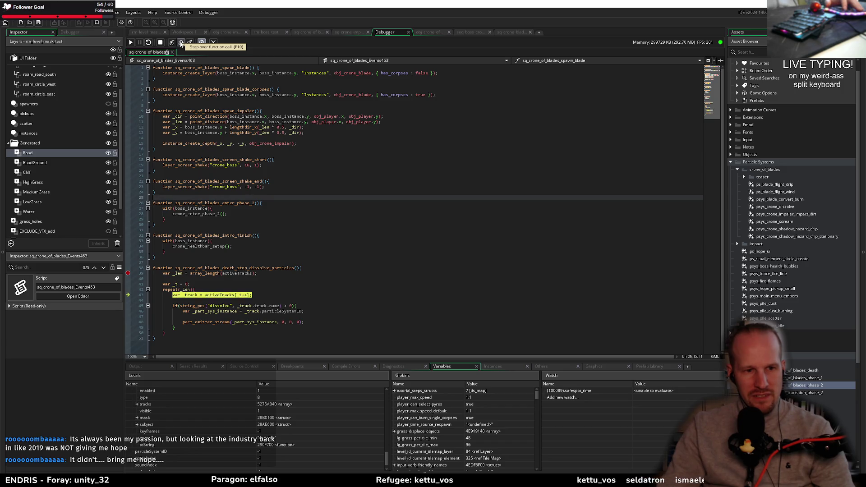
{"action": "left_click", "coordinate": [181, 43]}
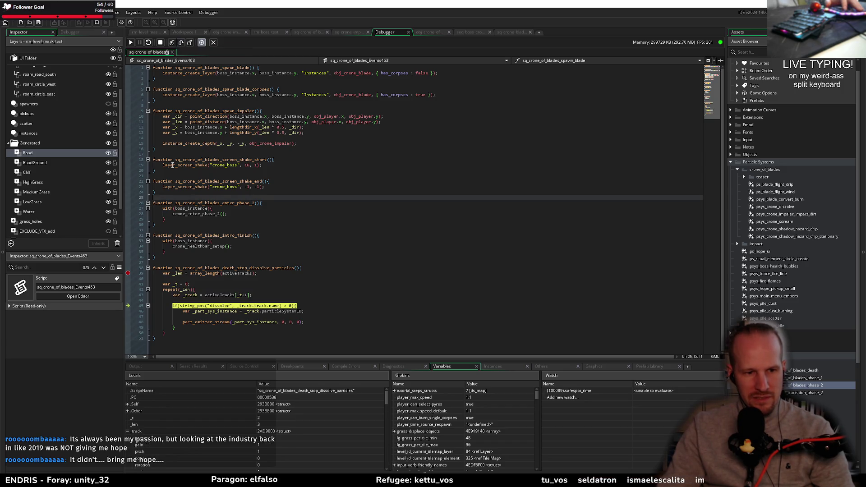
{"action": "scroll", "coordinate": [153, 432], "scroll_direction": "down", "scroll_amount": 5}
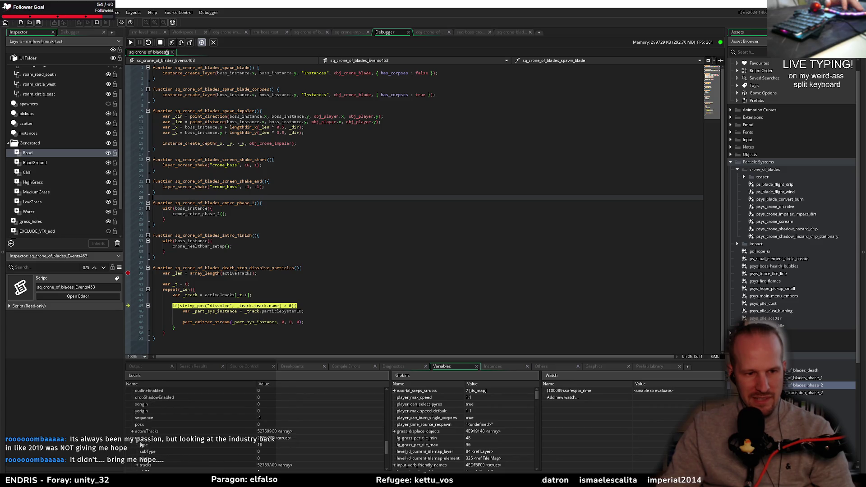
{"action": "scroll", "coordinate": [164, 443], "scroll_direction": "down", "scroll_amount": 2}
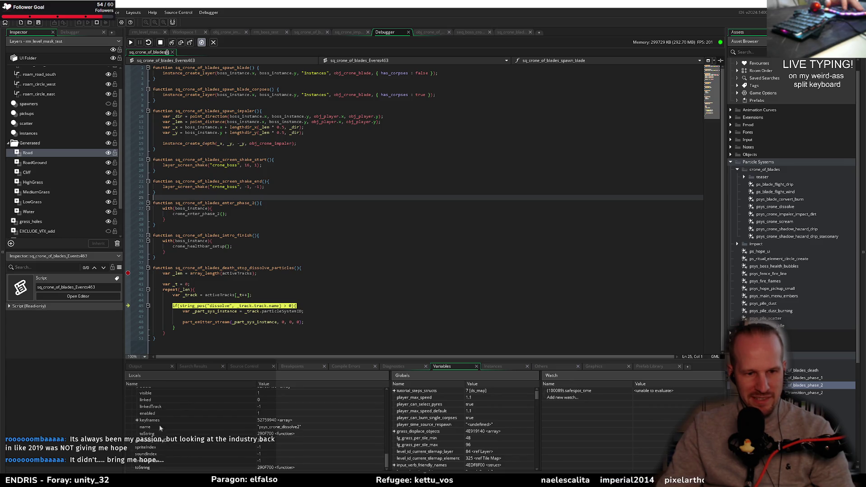
{"action": "left_click", "coordinate": [284, 428]}
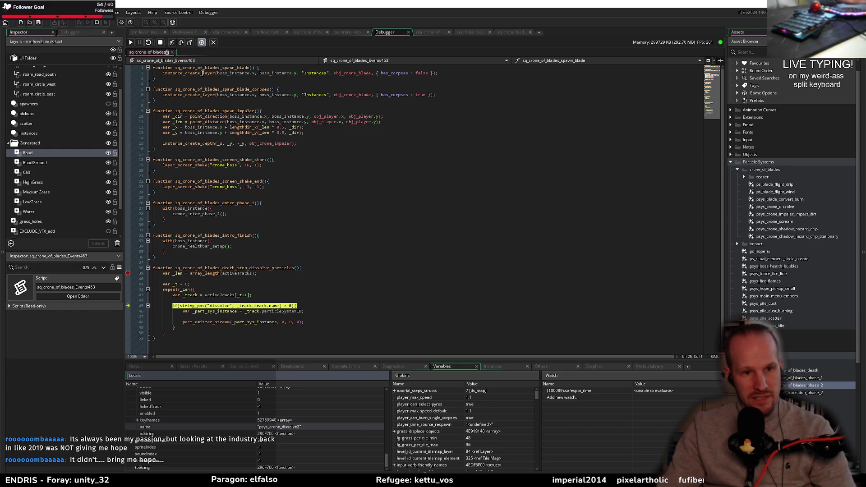
{"action": "left_click", "coordinate": [180, 42]}
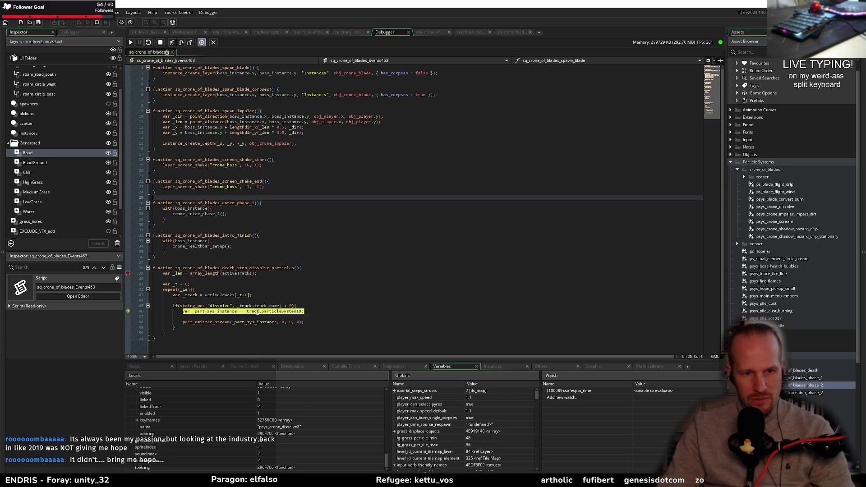
{"action": "left_click", "coordinate": [184, 43]}
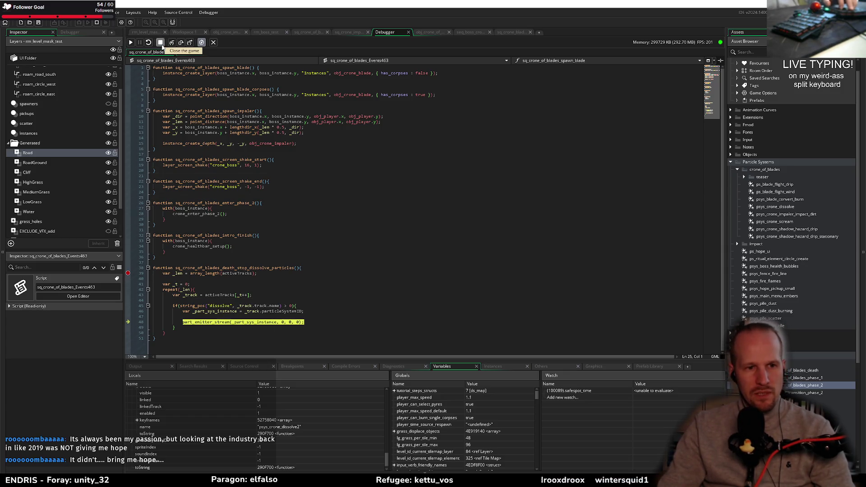
{"action": "left_click", "coordinate": [161, 44]}
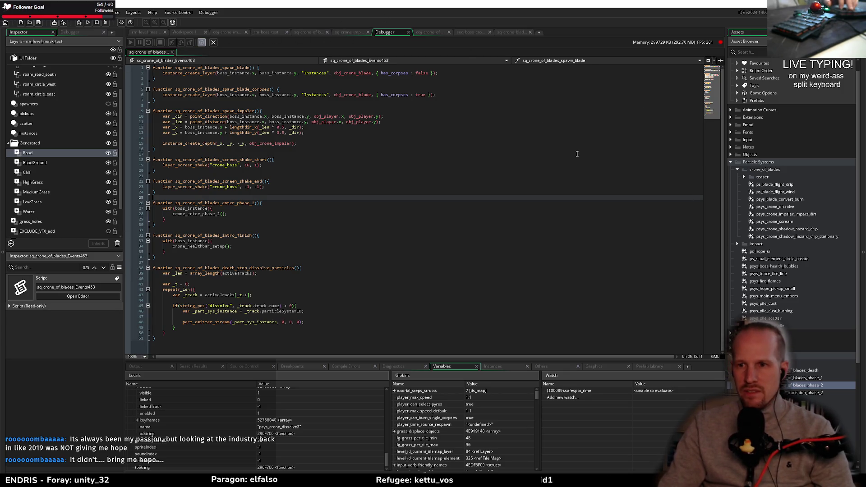
Step: Add a new emitter to psys_crone_dissolve built from a Select Particles preset
{"action": "double_click", "coordinate": [783, 205]}
{"action": "left_click", "coordinate": [132, 354]}
{"action": "scroll", "coordinate": [70, 336], "scroll_direction": "down", "scroll_amount": 3}
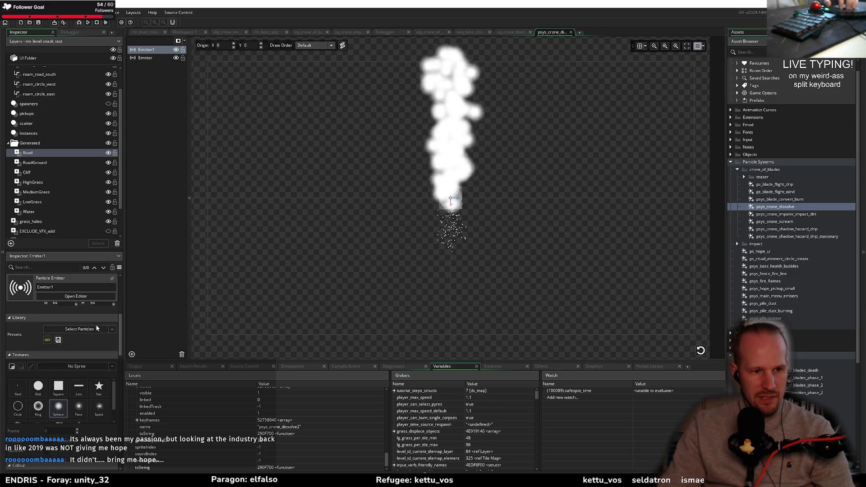
{"action": "left_click", "coordinate": [96, 329]}
{"action": "left_click", "coordinate": [126, 347]}
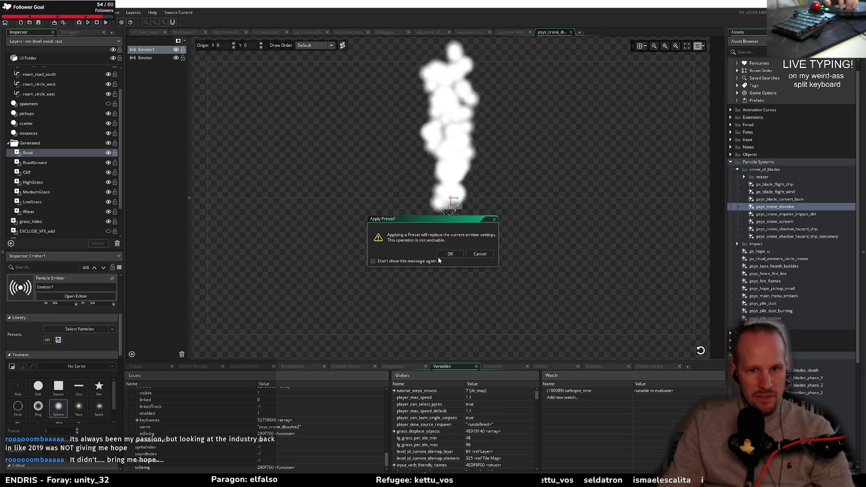
{"action": "left_click", "coordinate": [450, 253]}
{"action": "scroll", "coordinate": [66, 413], "scroll_direction": "down", "scroll_amount": 1}
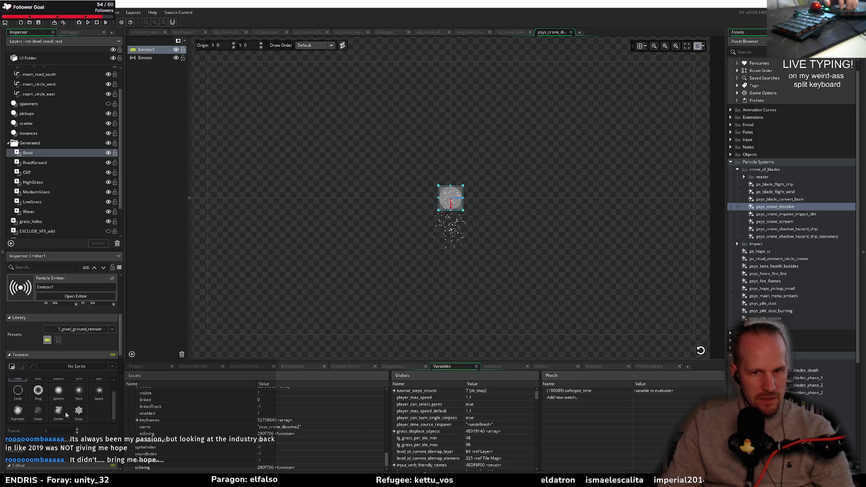
{"action": "scroll", "coordinate": [59, 392], "scroll_direction": "down", "scroll_amount": 5}
Step: Set the emitter's Life min and max to 600, hide Emitter1, and start a debug run
{"action": "double_click", "coordinate": [49, 350]}
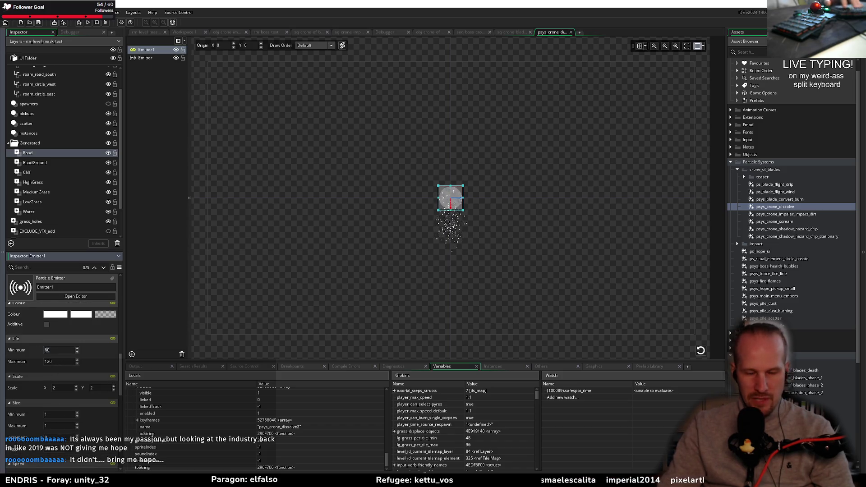
{"action": "type", "text": "600"}
{"action": "key", "text": "Tab"}
{"action": "type", "text": "600"}
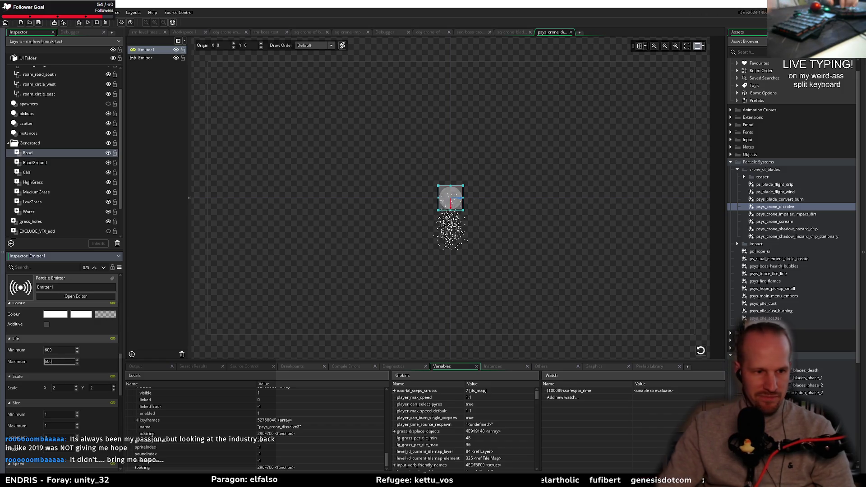
{"action": "left_click", "coordinate": [38, 24]}
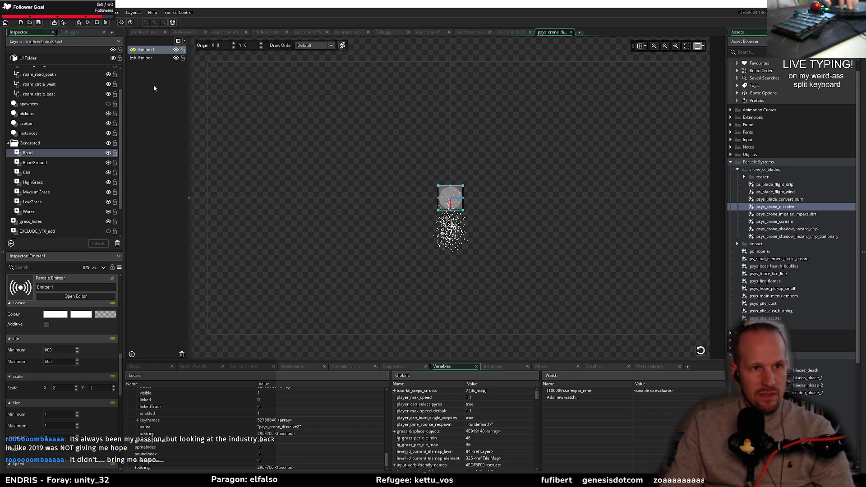
{"action": "left_click", "coordinate": [176, 50]}
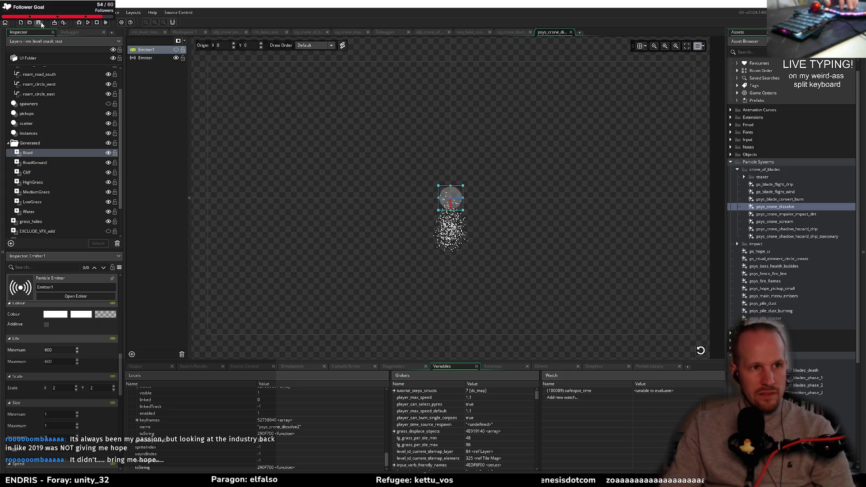
{"action": "left_click", "coordinate": [79, 23]}
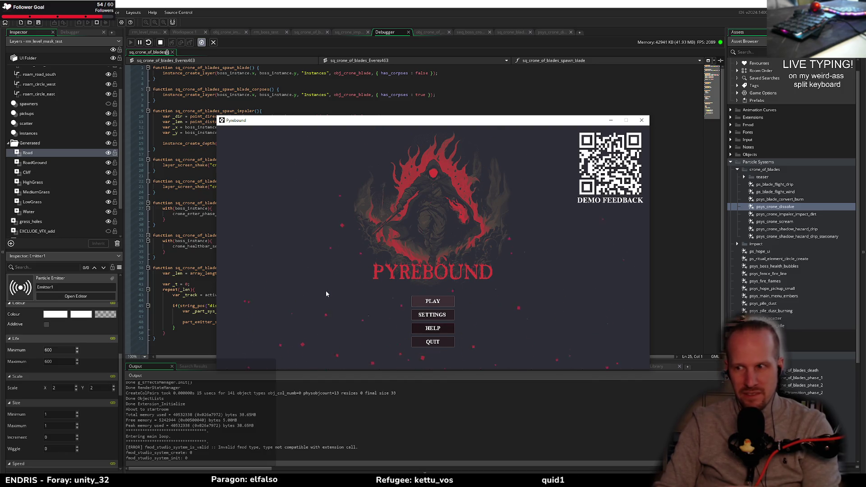
Step: Play the game to check the dissolve effect, then close the game window
{"action": "left_click", "coordinate": [444, 303]}
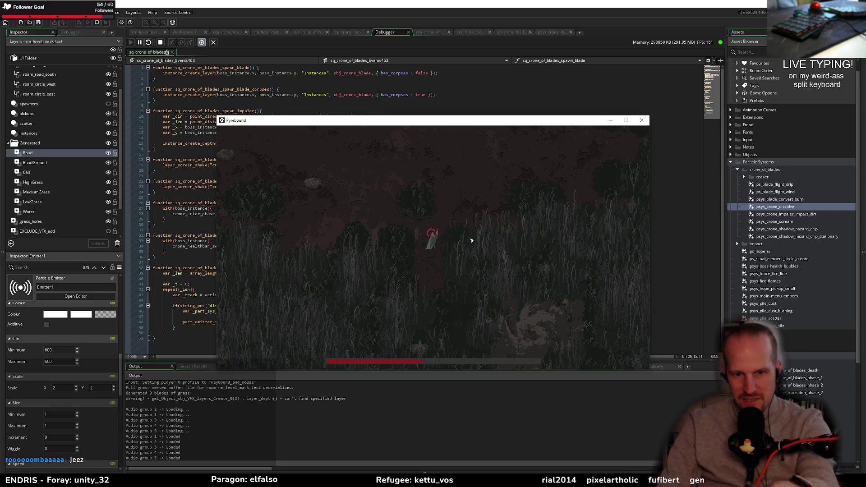
{"action": "left_click", "coordinate": [641, 120]}
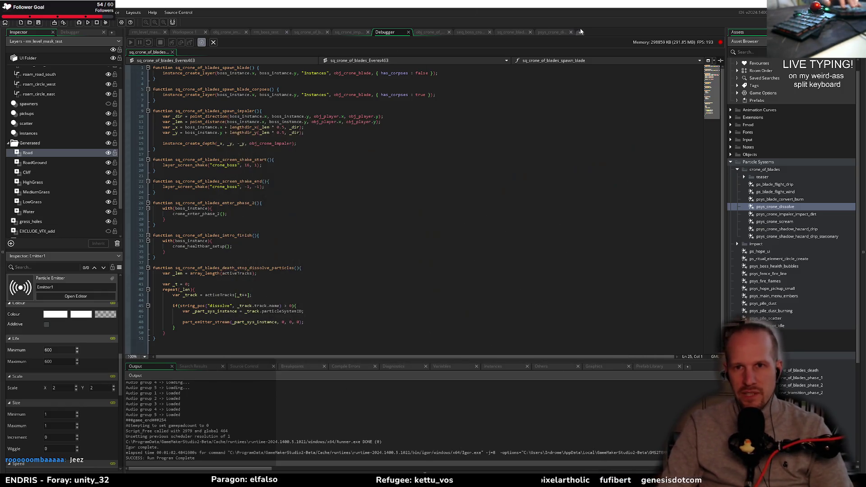
Step: Delete Emitter1 from psys_crone_dissolve and start a new debug run
{"action": "left_click", "coordinate": [548, 32]}
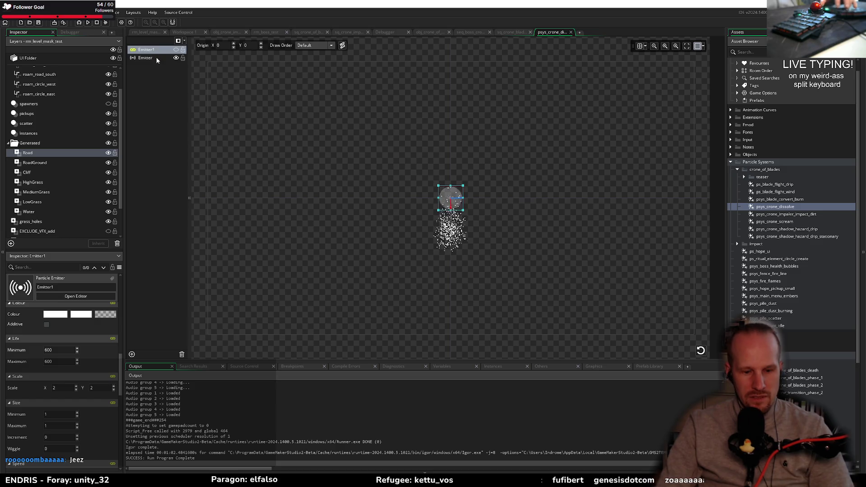
{"action": "key", "text": "Delete"}
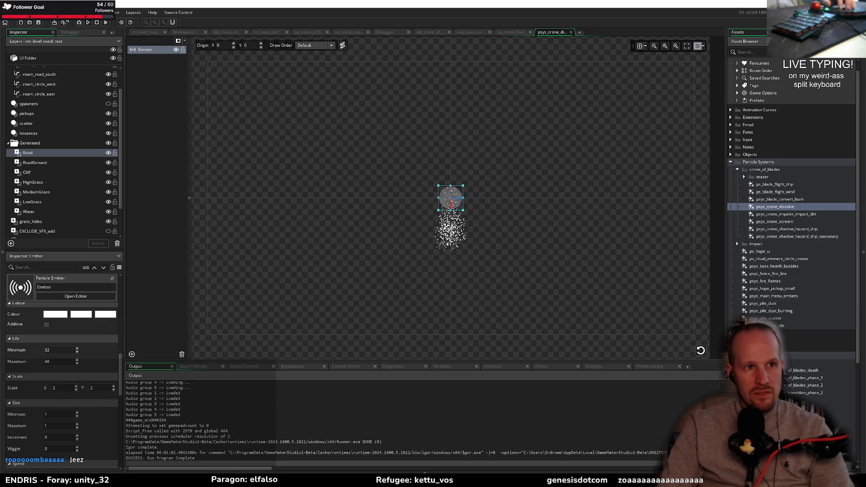
{"action": "left_click", "coordinate": [80, 23]}
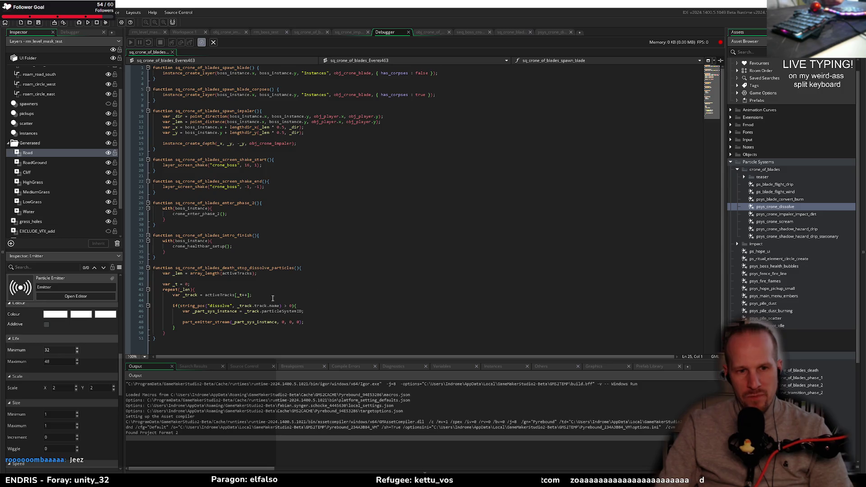
{"action": "left_click", "coordinate": [328, 321]}
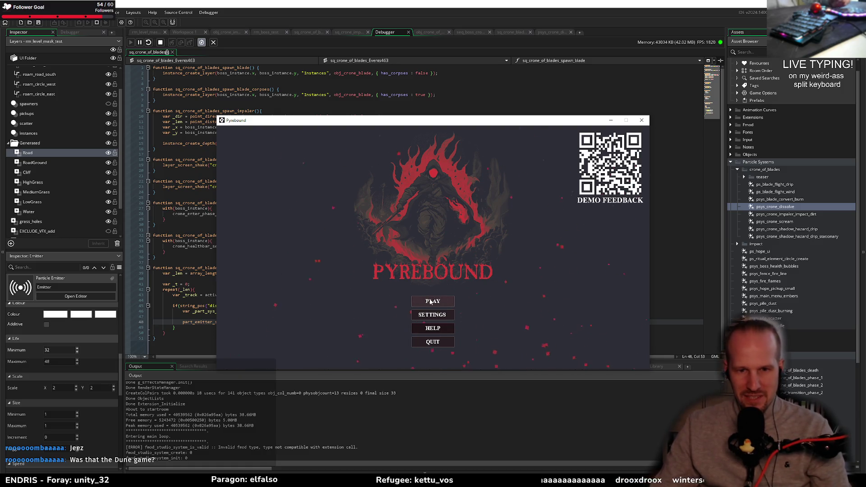
Step: Play the game to check the dissolve particles, close it, and return to the emitter-stream line
{"action": "left_click", "coordinate": [430, 302]}
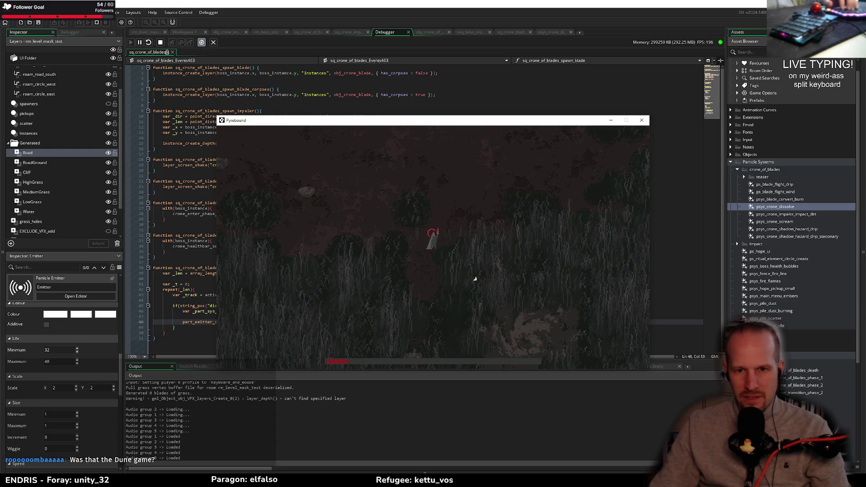
{"action": "left_click", "coordinate": [641, 120]}
{"action": "left_click", "coordinate": [227, 327]}
{"action": "left_click_drag", "start_coordinate": [305, 321], "coordinate": [164, 322]}
{"action": "left_click", "coordinate": [197, 322]}
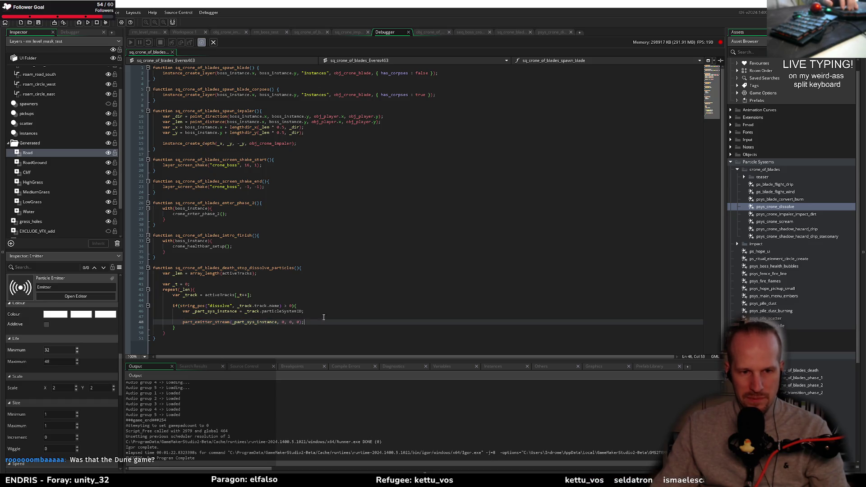
Step: Insert `var _info = part_system_get_info(_part_sys_instance);` above the emitter-stream call and save
{"action": "key", "text": "Up"}
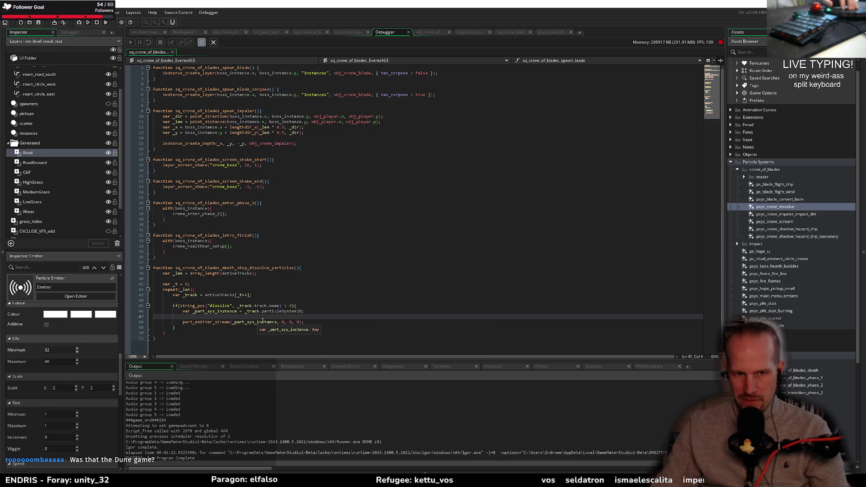
{"action": "left_click", "coordinate": [317, 311]}
{"action": "key", "text": "Return"}
{"action": "key", "text": "Return"}
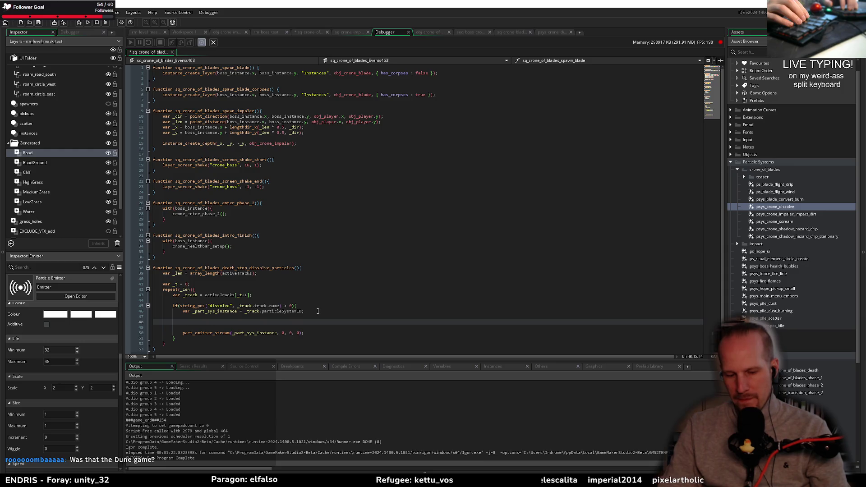
{"action": "type", "text": "v"}
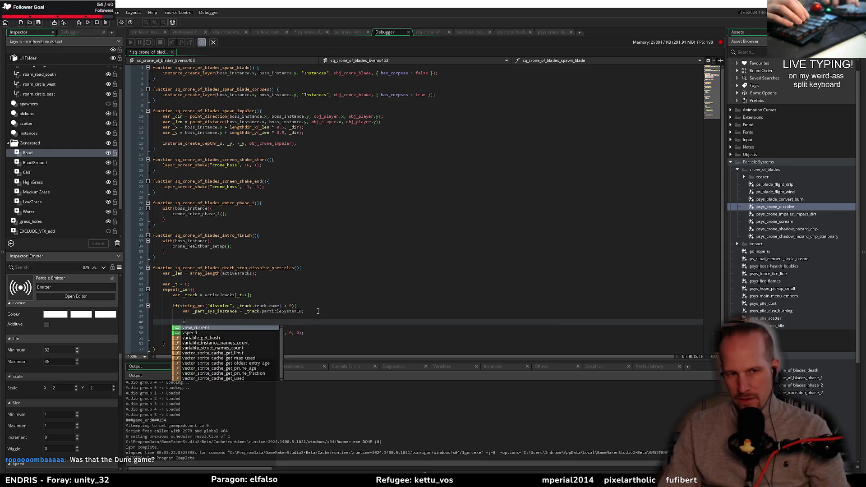
{"action": "type", "text": "ar _info = part_sy"}
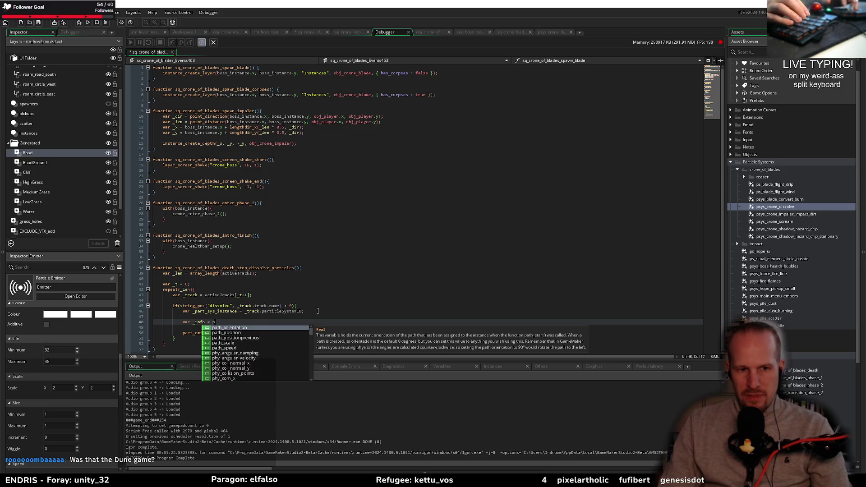
{"action": "key", "text": "Down"}
{"action": "key", "text": "Down"}
{"action": "key", "text": "Down"}
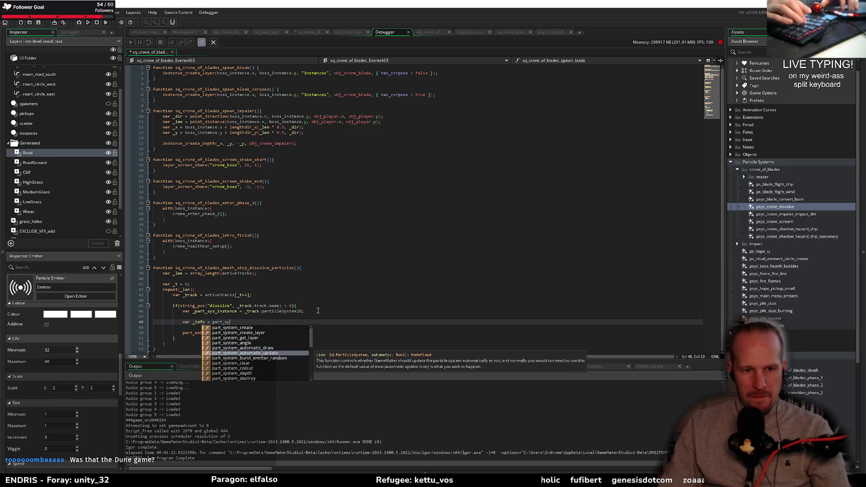
{"action": "type", "text": "stem_get_info("}
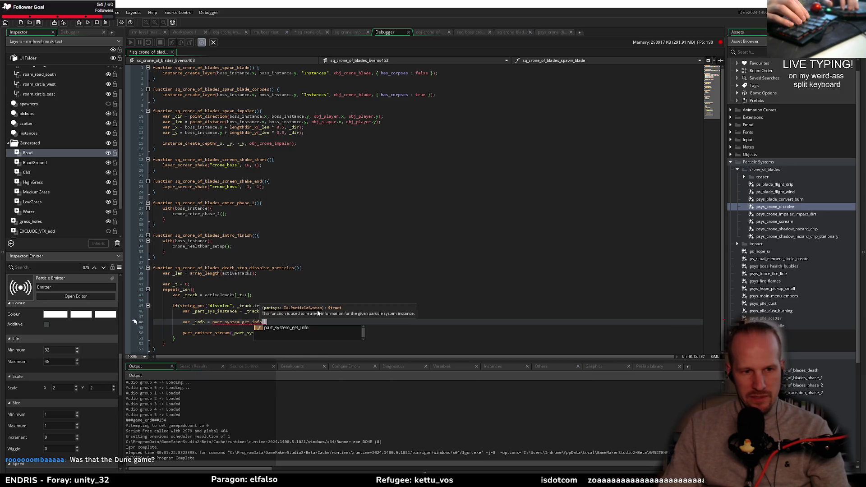
{"action": "type", "text": "_part_sys_instance);"}
{"action": "key", "text": "ctrl+s"}
{"action": "double_click", "coordinate": [199, 321]}
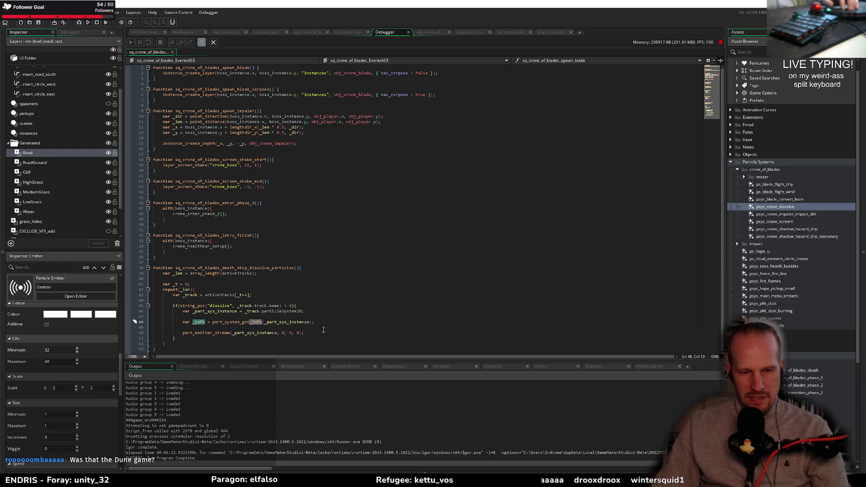